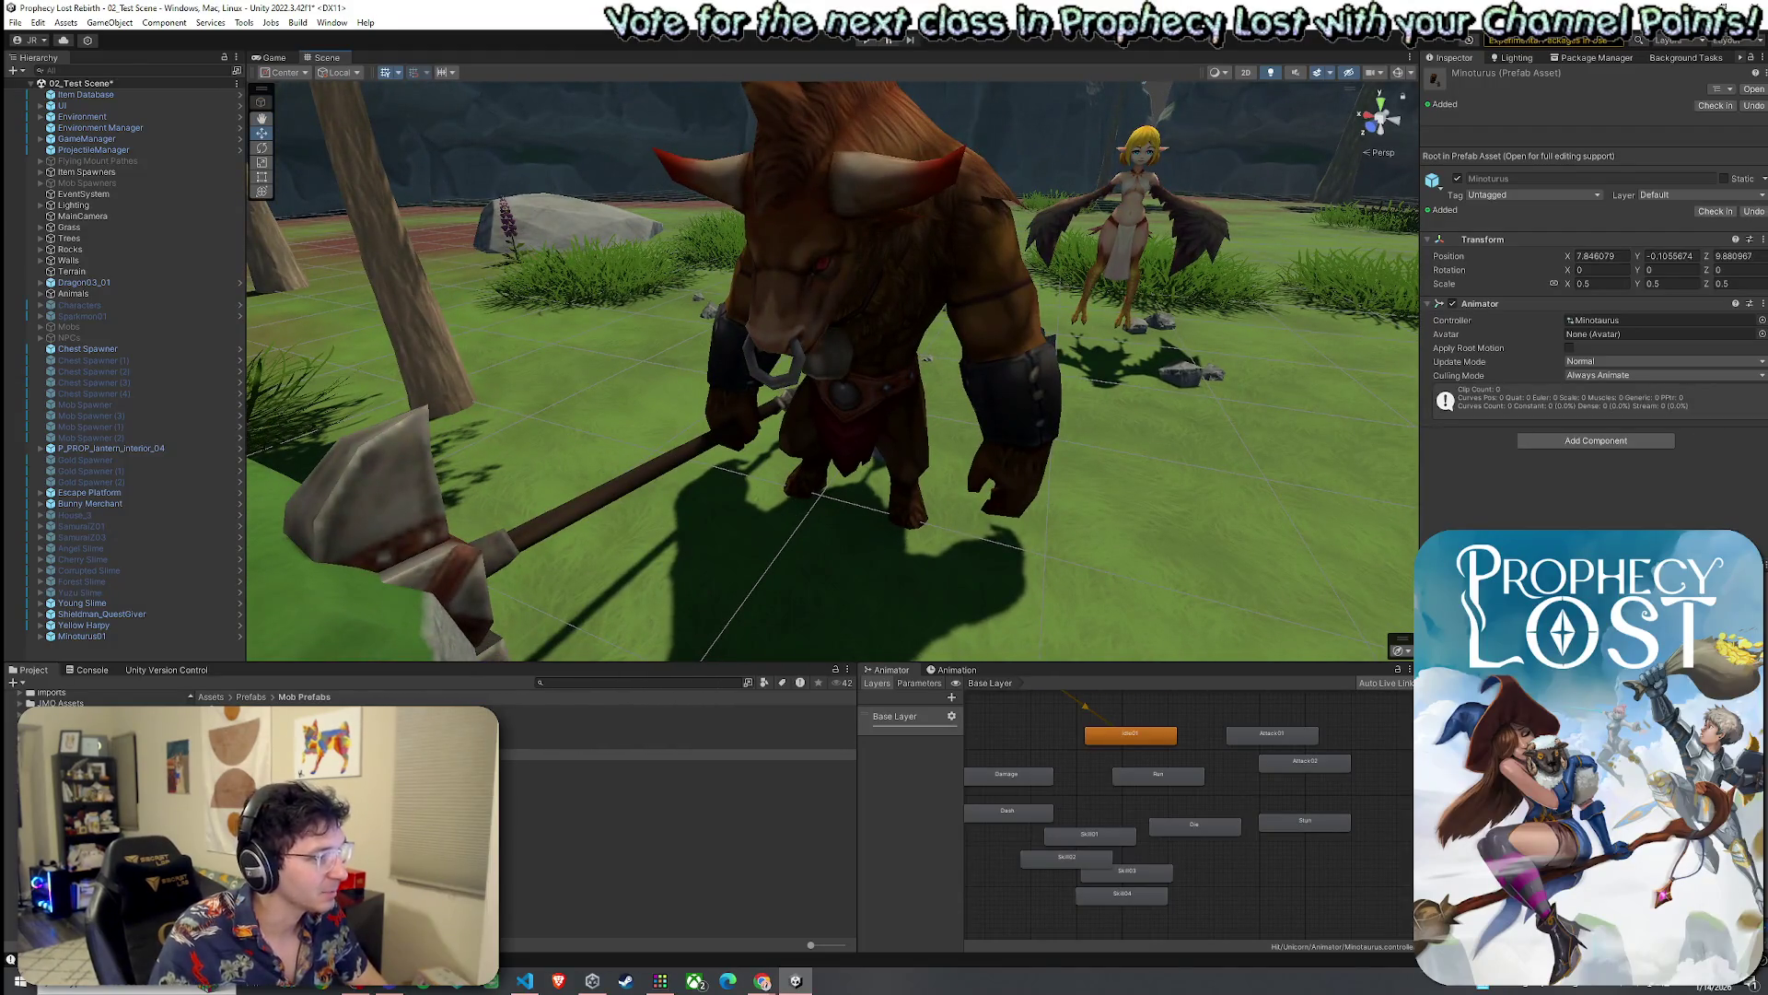
Remove the Minotaur instance from the test scene and check the Minotaurus prefab's Animator controller
click(104, 637)
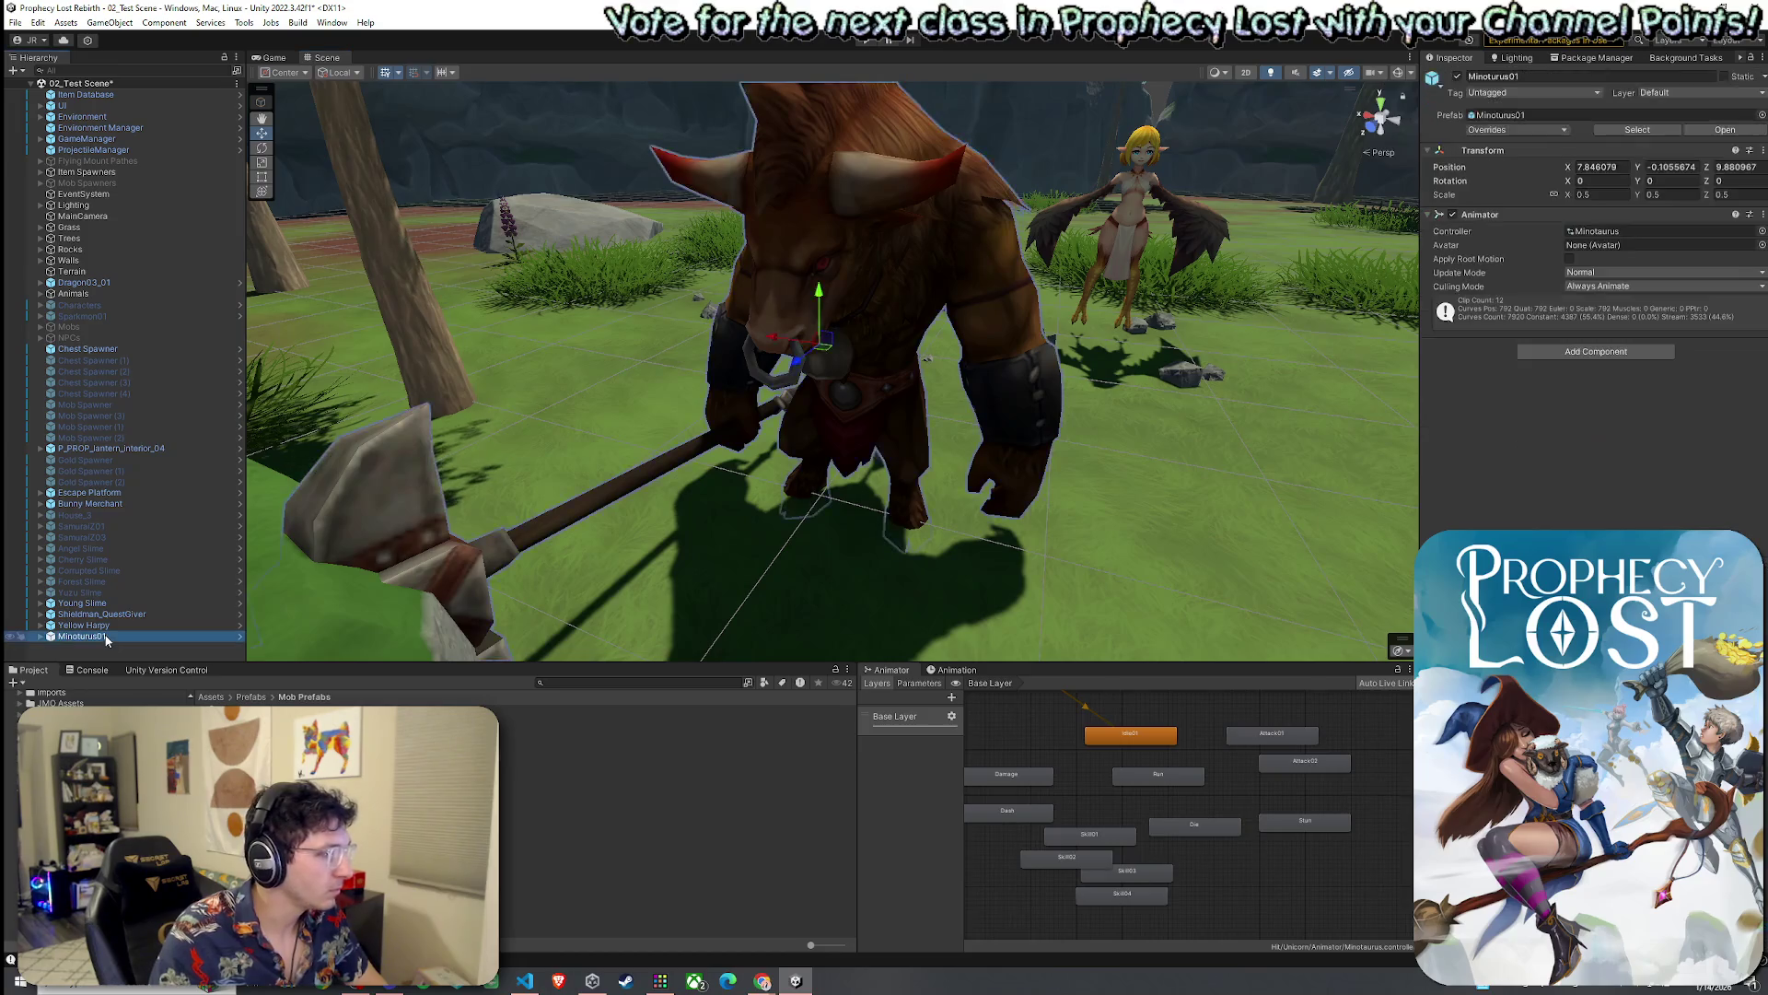
key(ctrl+z)
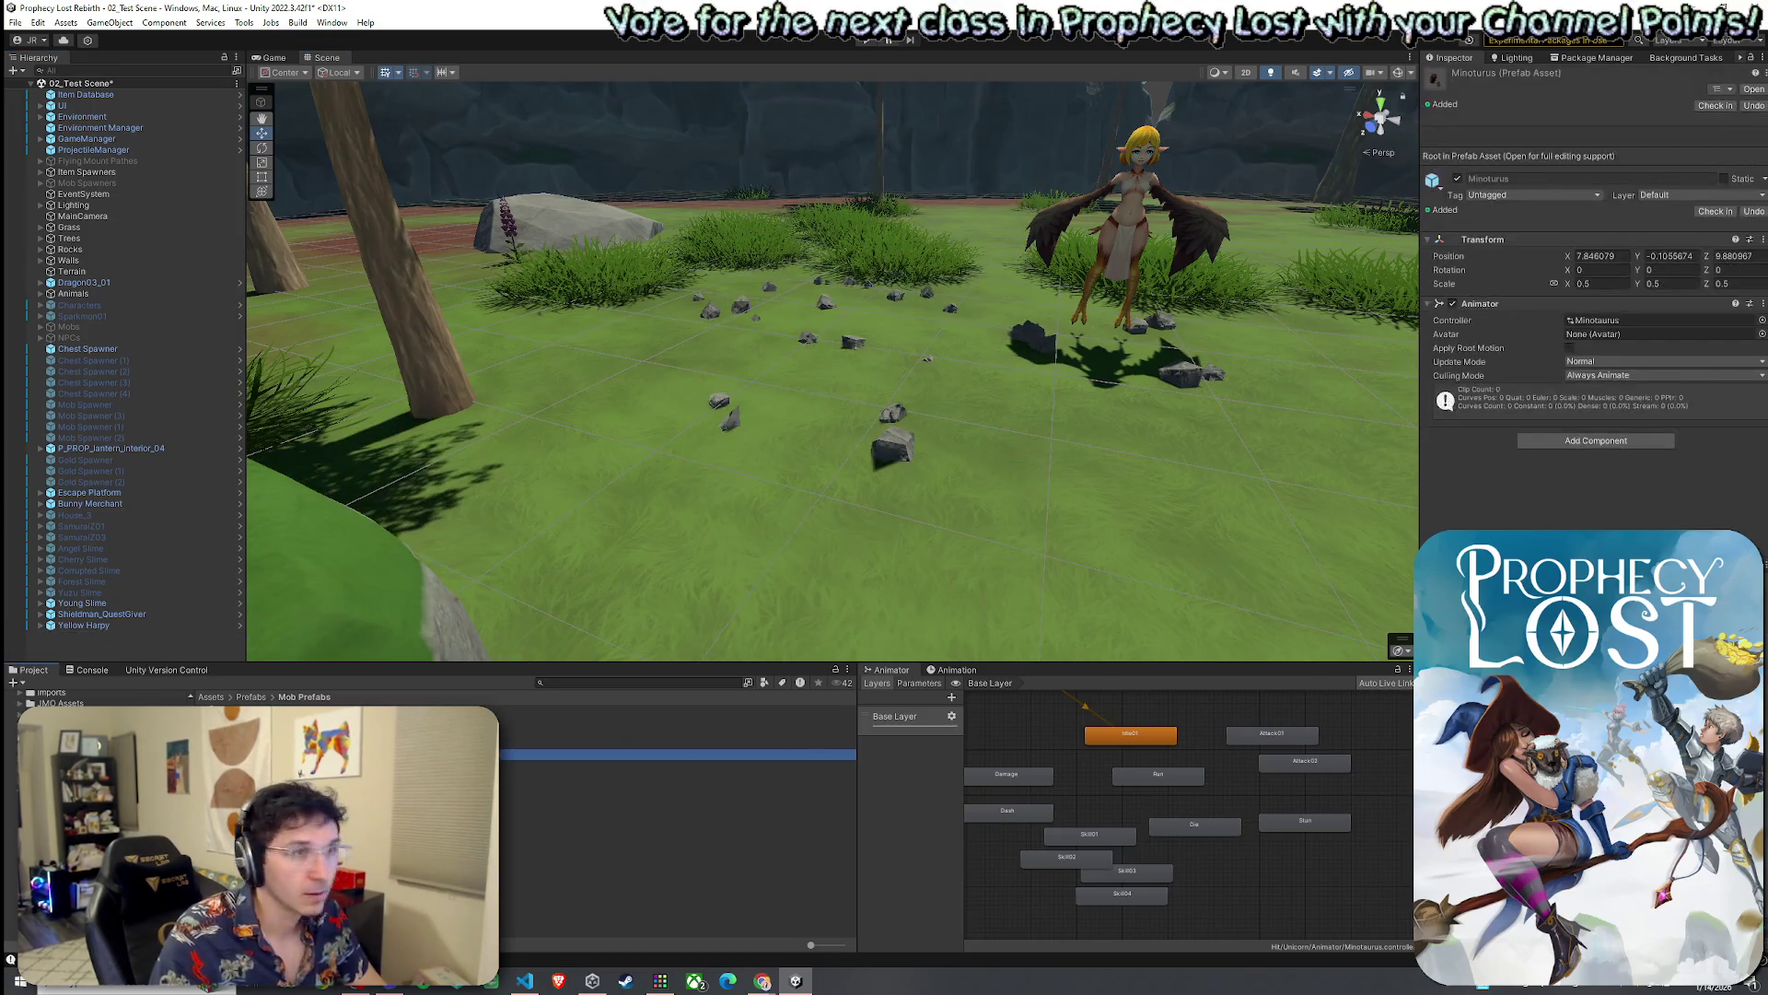
click(1617, 321)
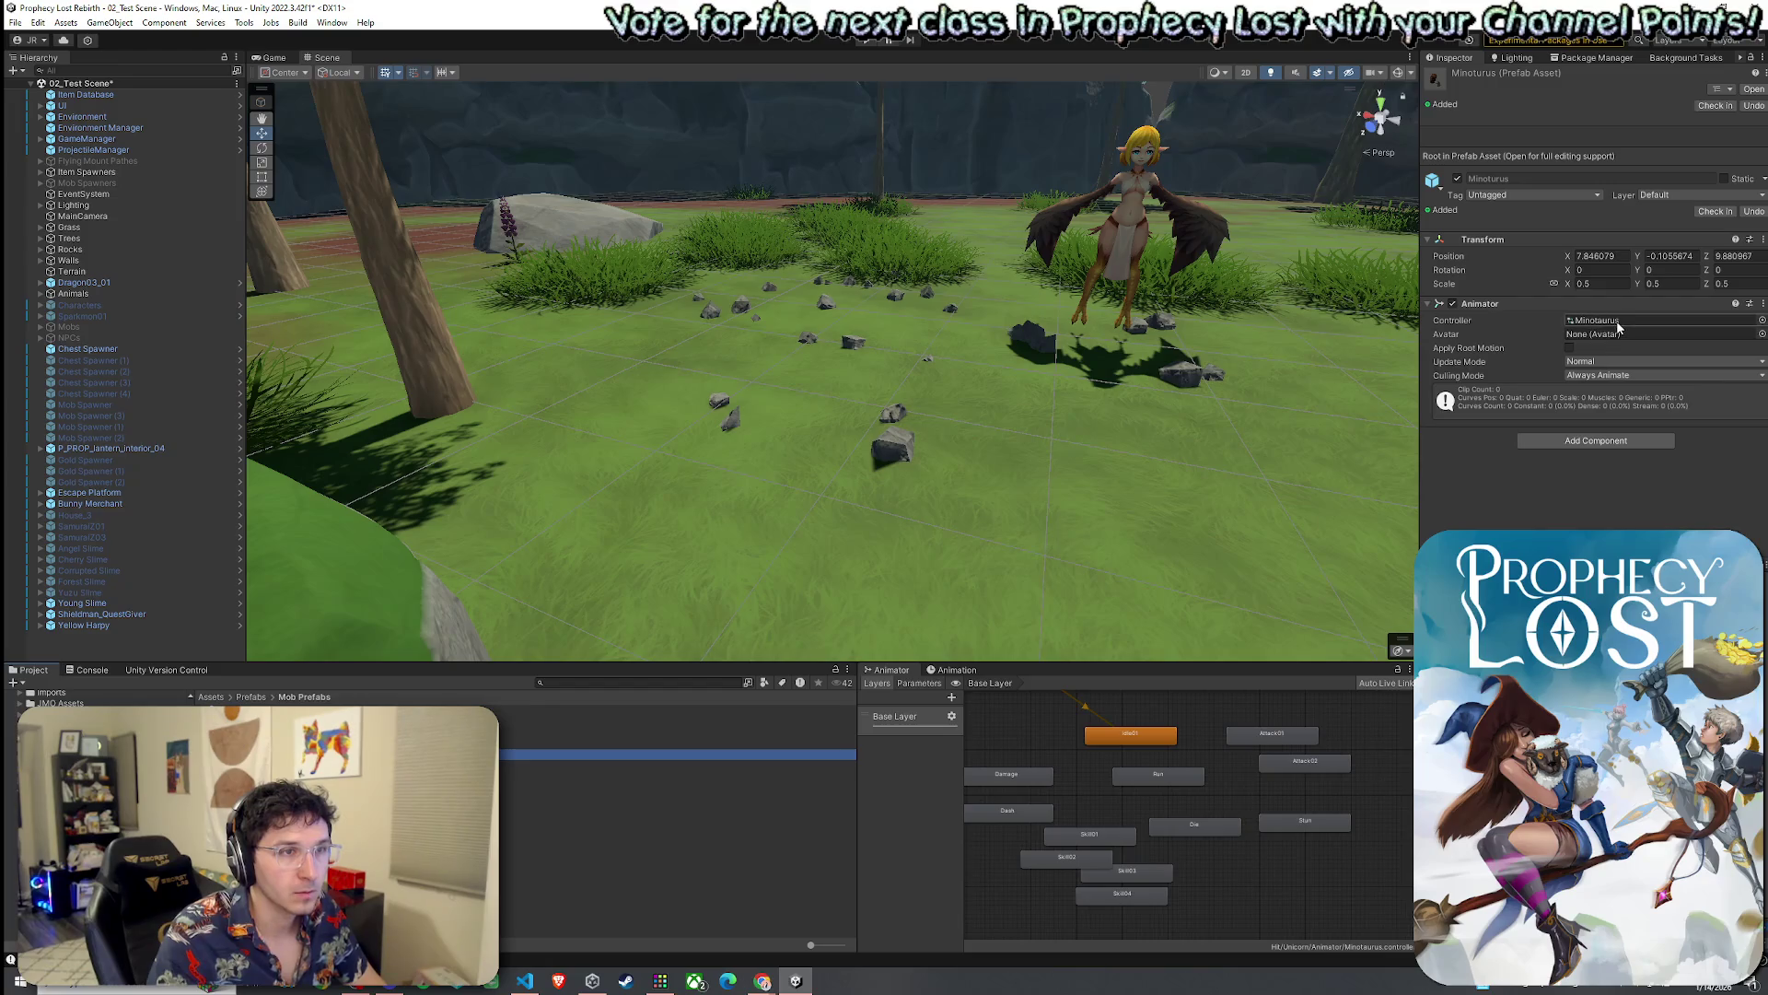
Browse the Project window to Assets > Prefabs > Mob Prefabs
click(212, 697)
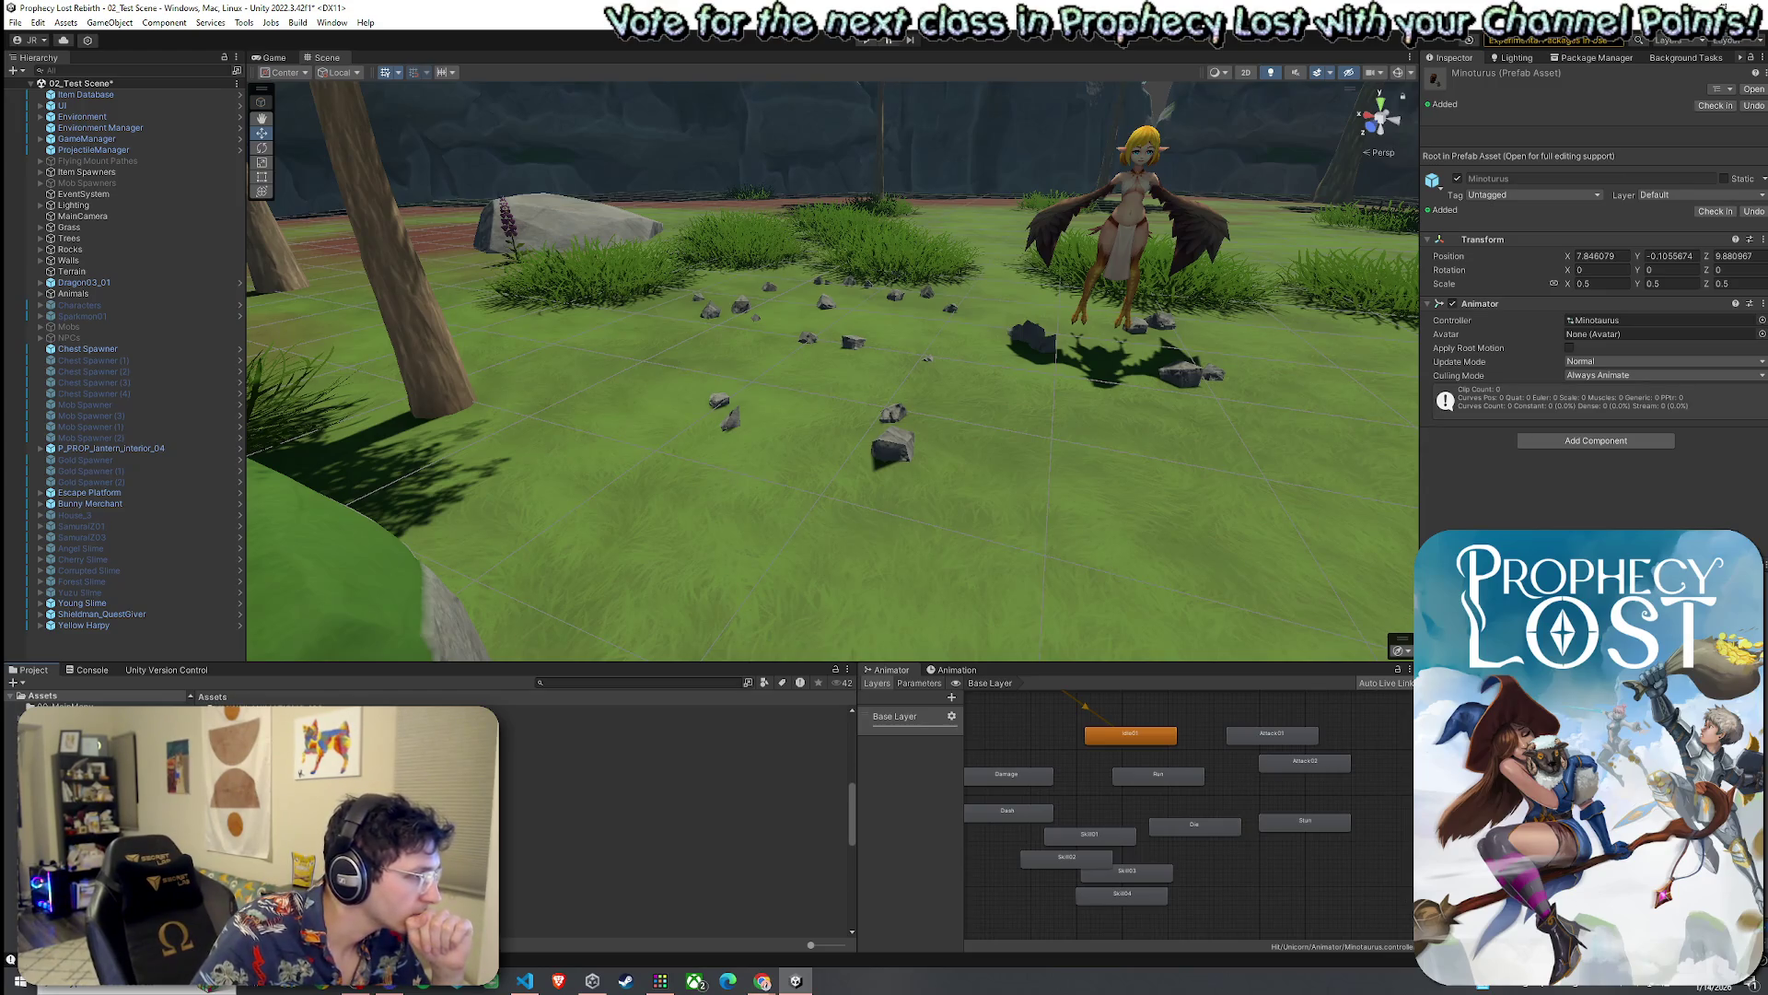
double_click(240, 829)
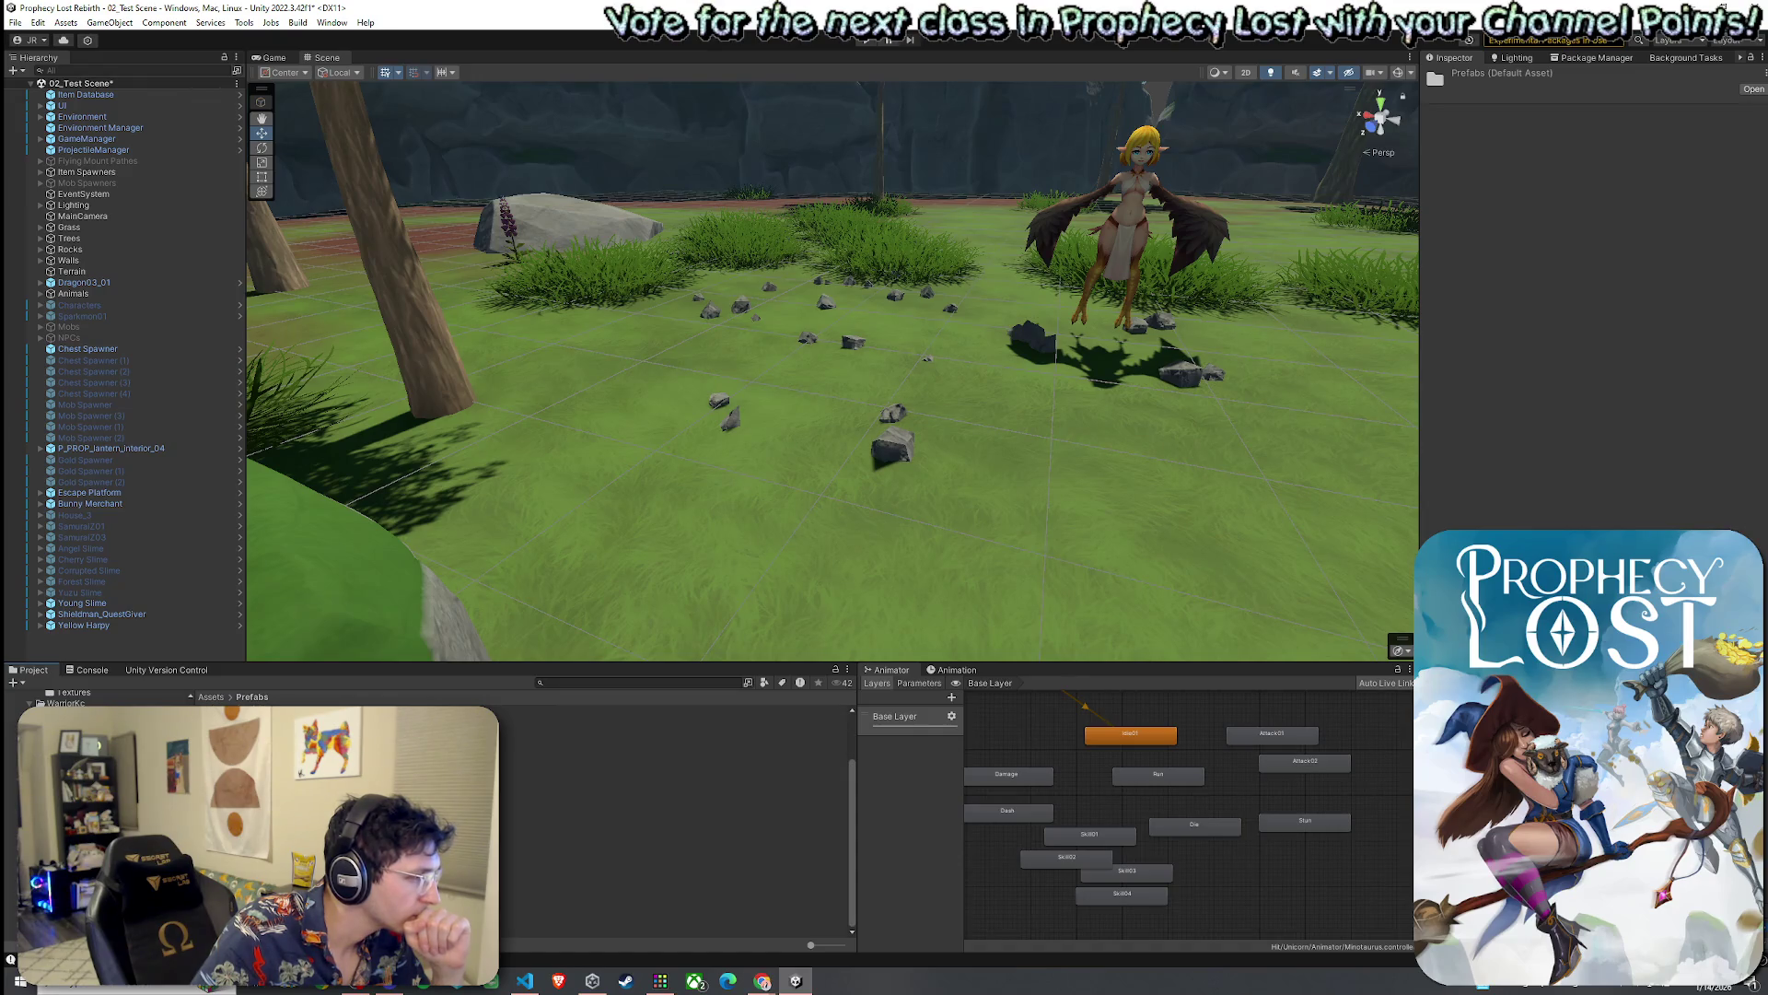
double_click(221, 746)
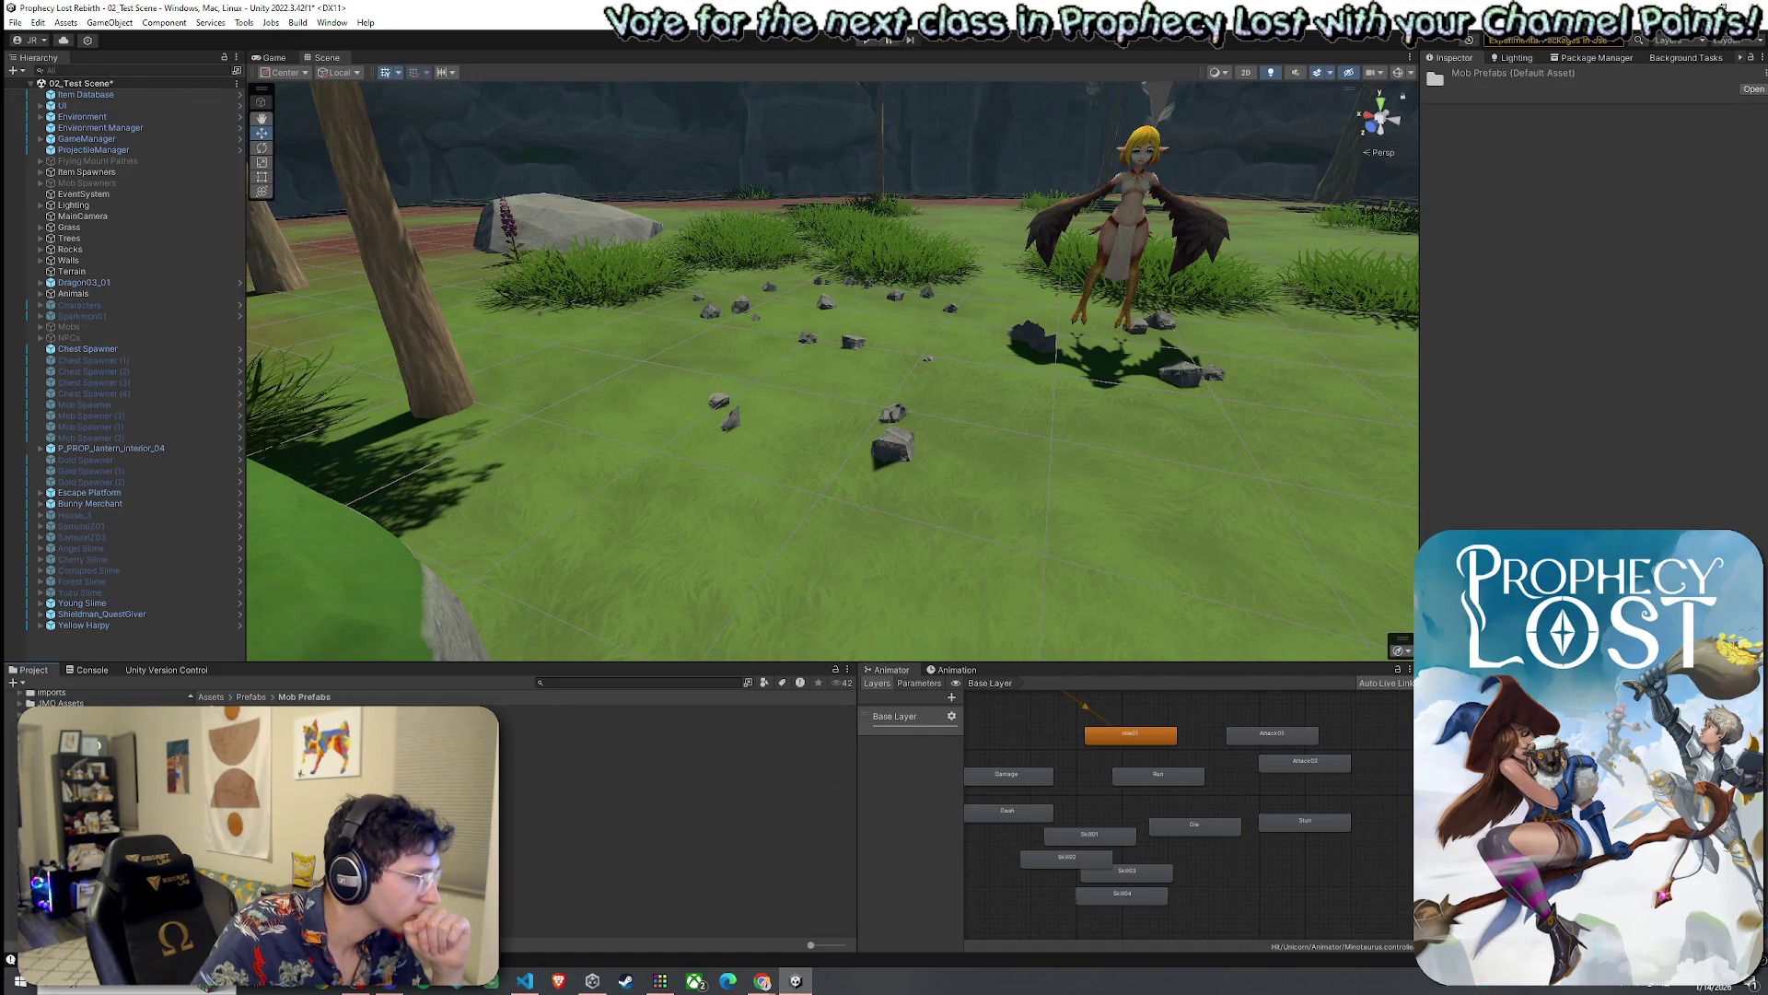
Show the Forest Slime's Porin_Animations_Check controller with its Idle, Run and attack states in view
click(221, 743)
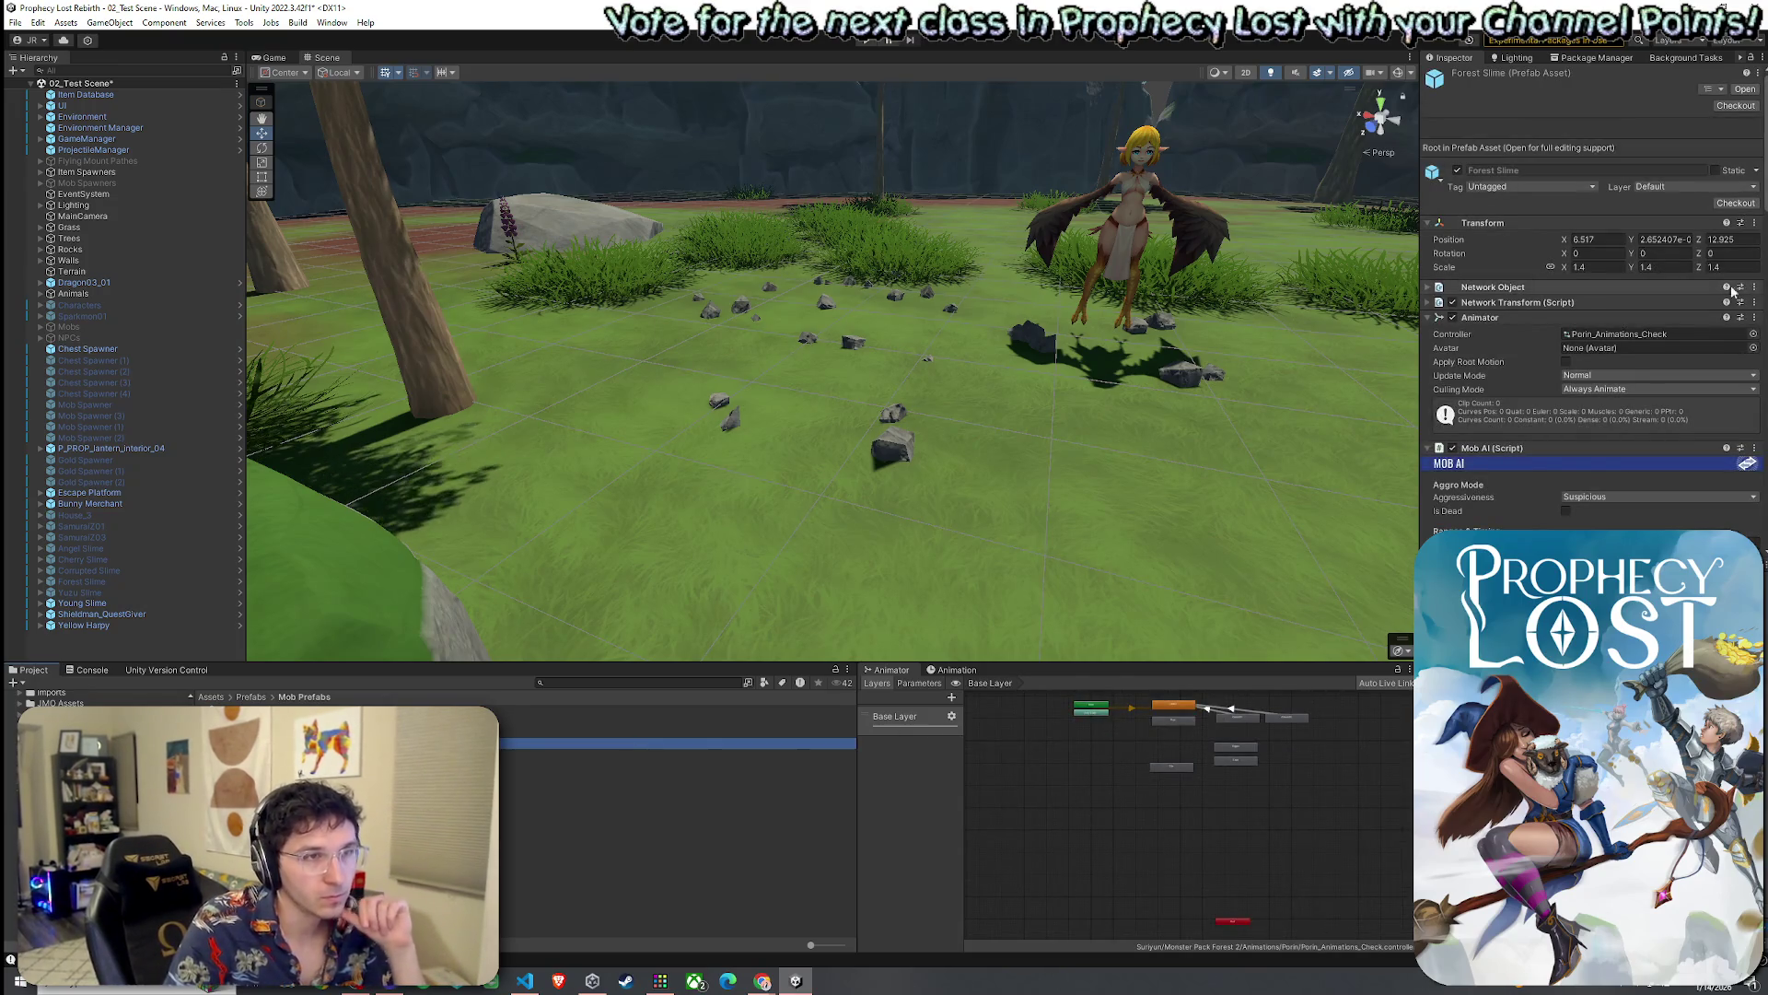
click(1658, 334)
scroll(1209, 762, up, 3)
drag(1209, 763, 1186, 804)
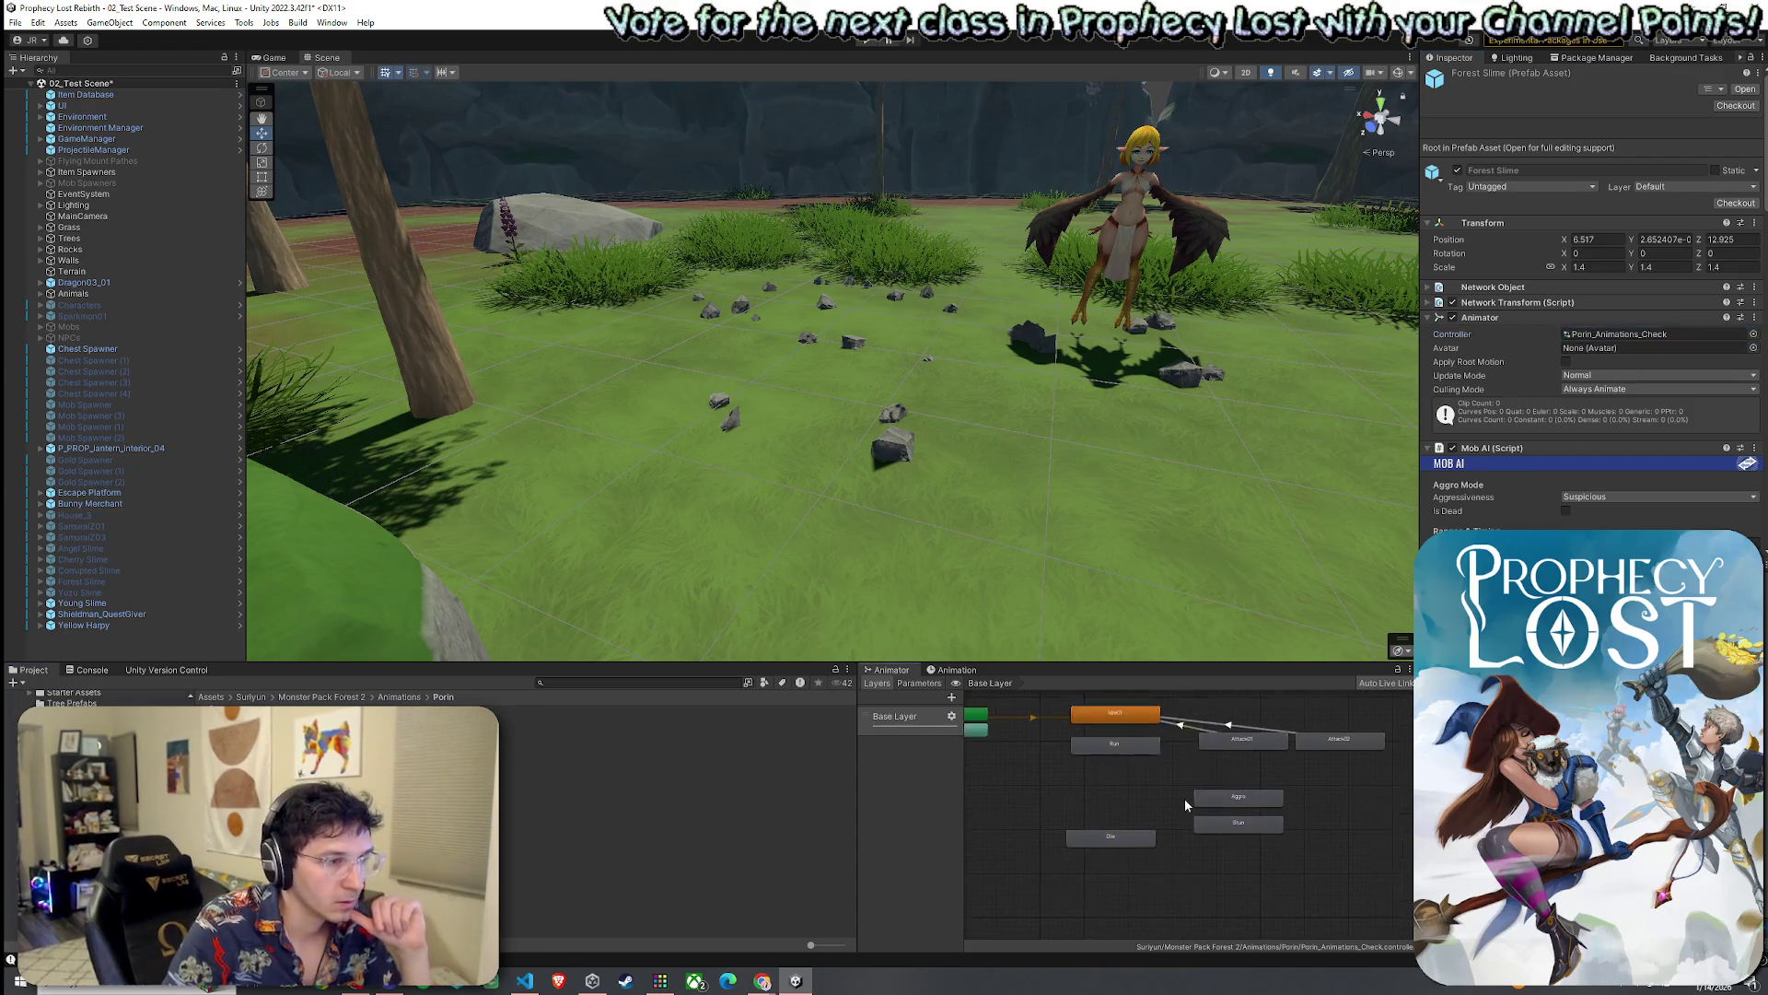
click(553, 865)
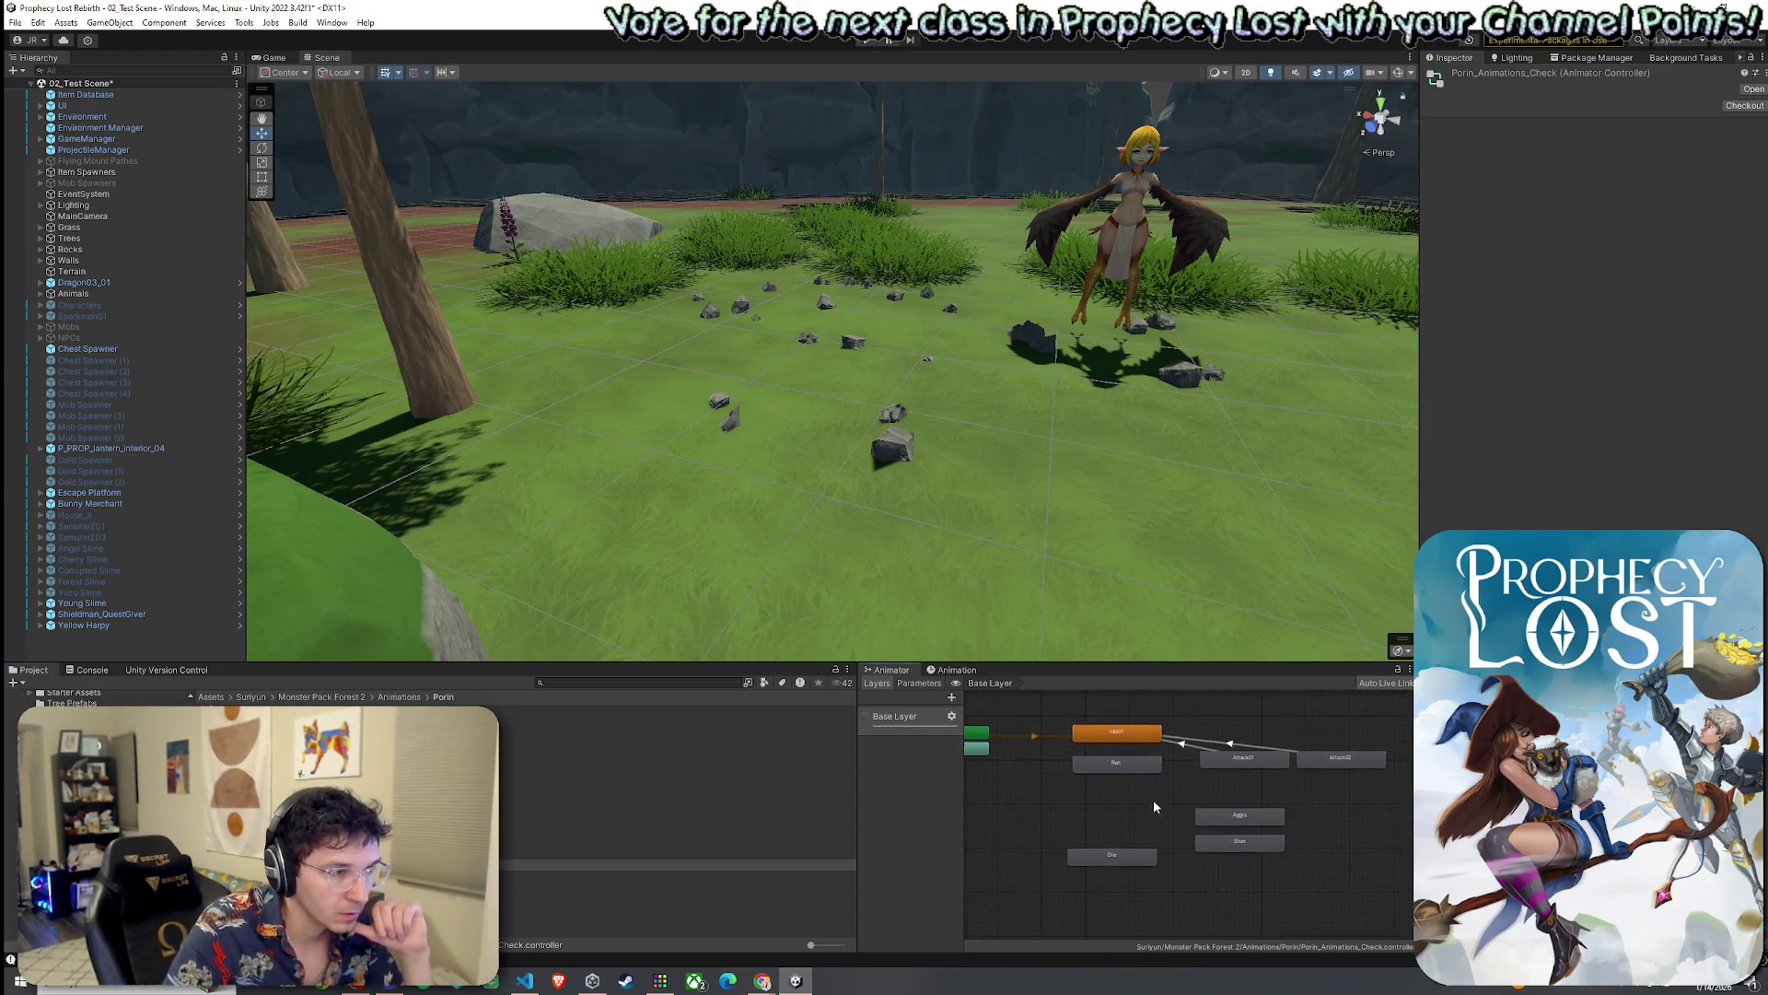
Capture the slime's state graph with Snipping Tool and move the snip window aside
key(super)
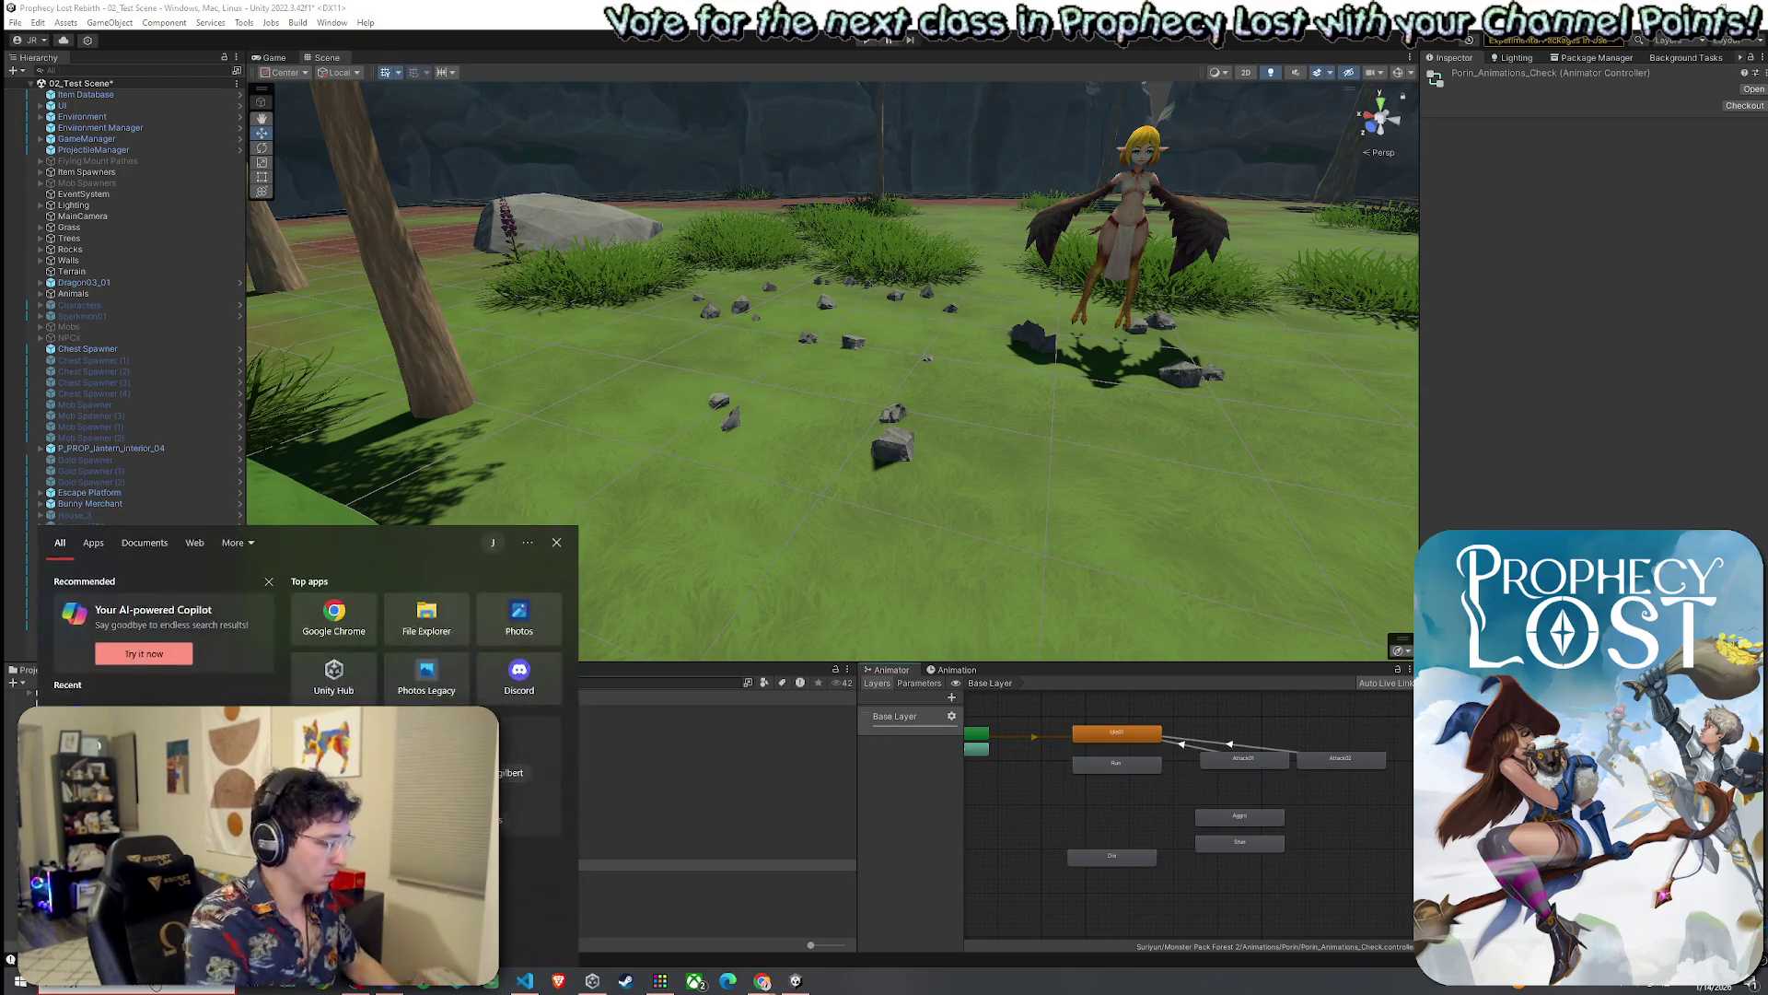
text(snip)
key(Return)
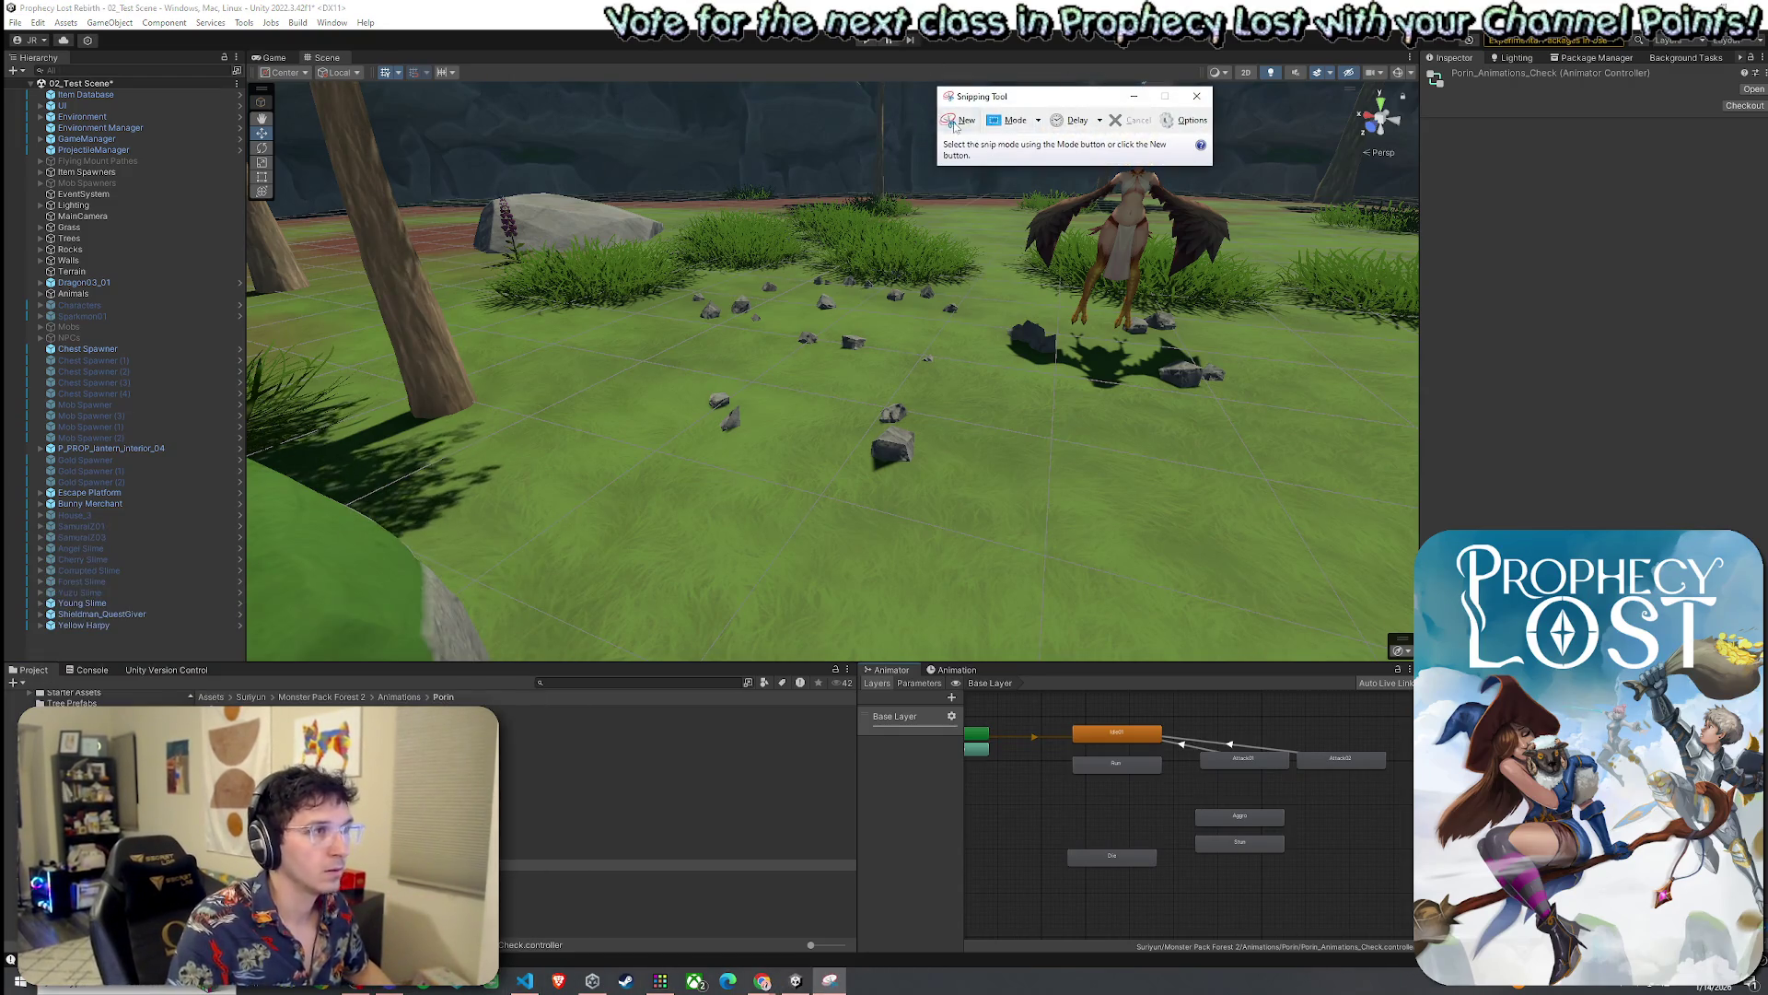
click(958, 115)
drag(850, 644, 1416, 964)
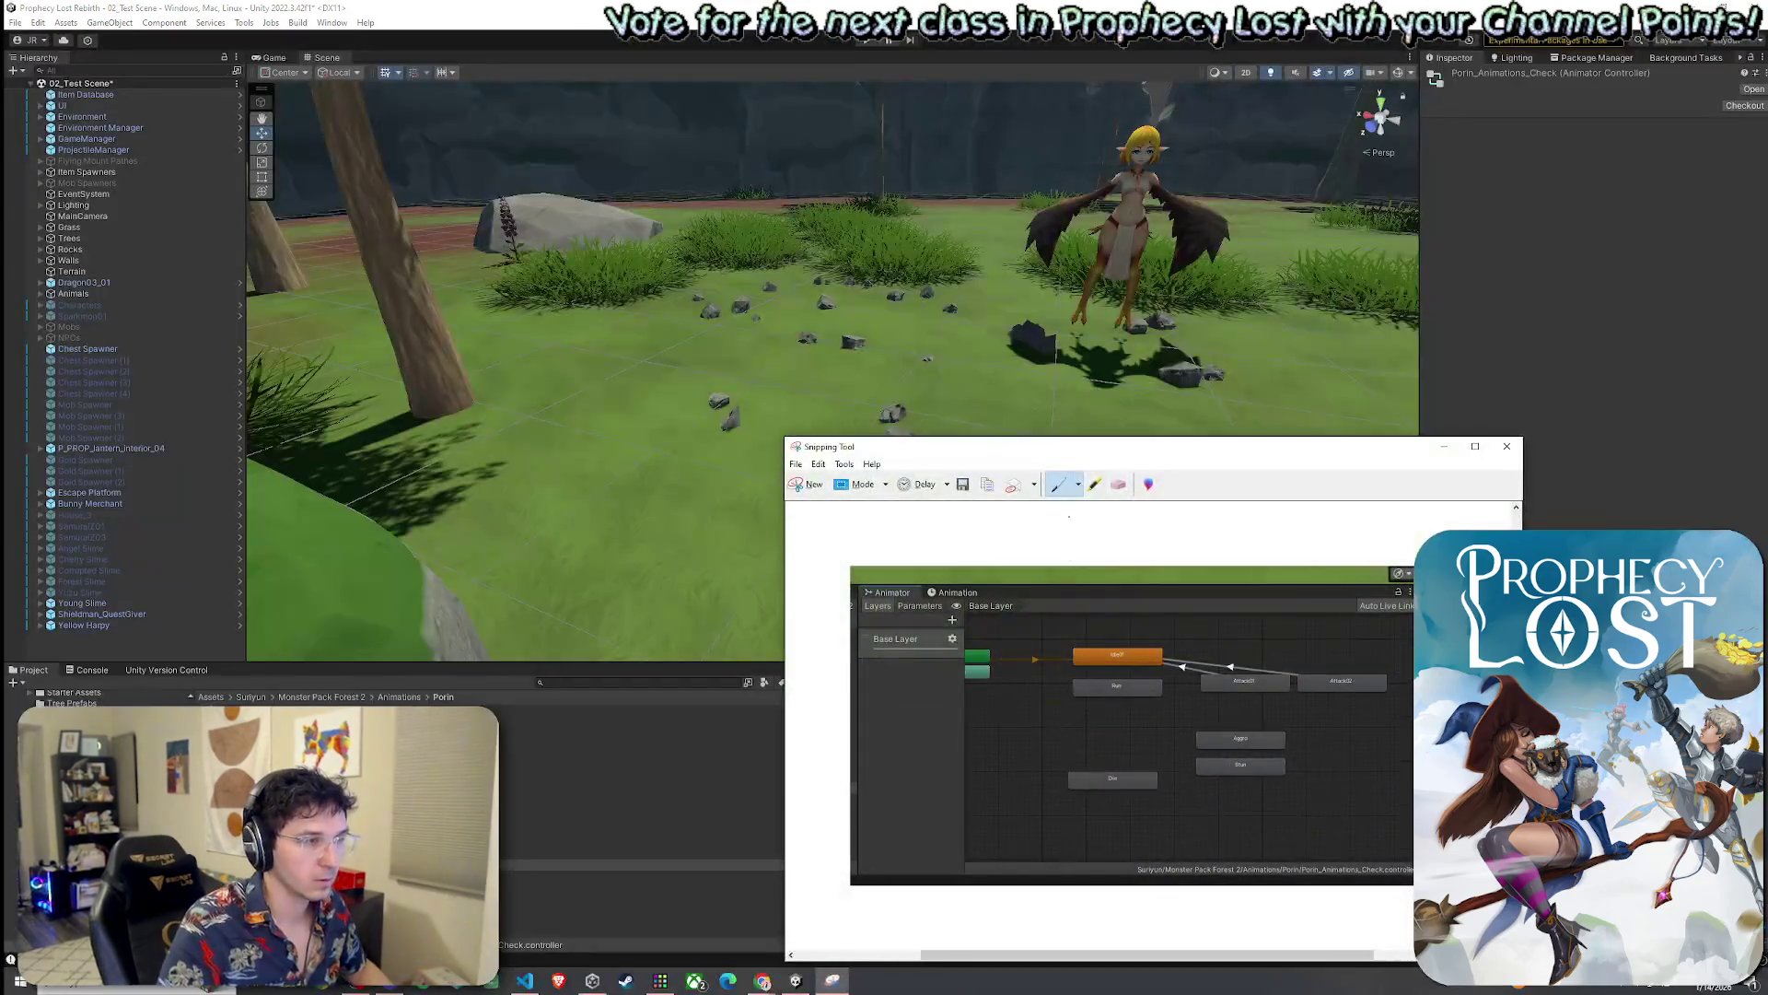
drag(1110, 452, 0, 231)
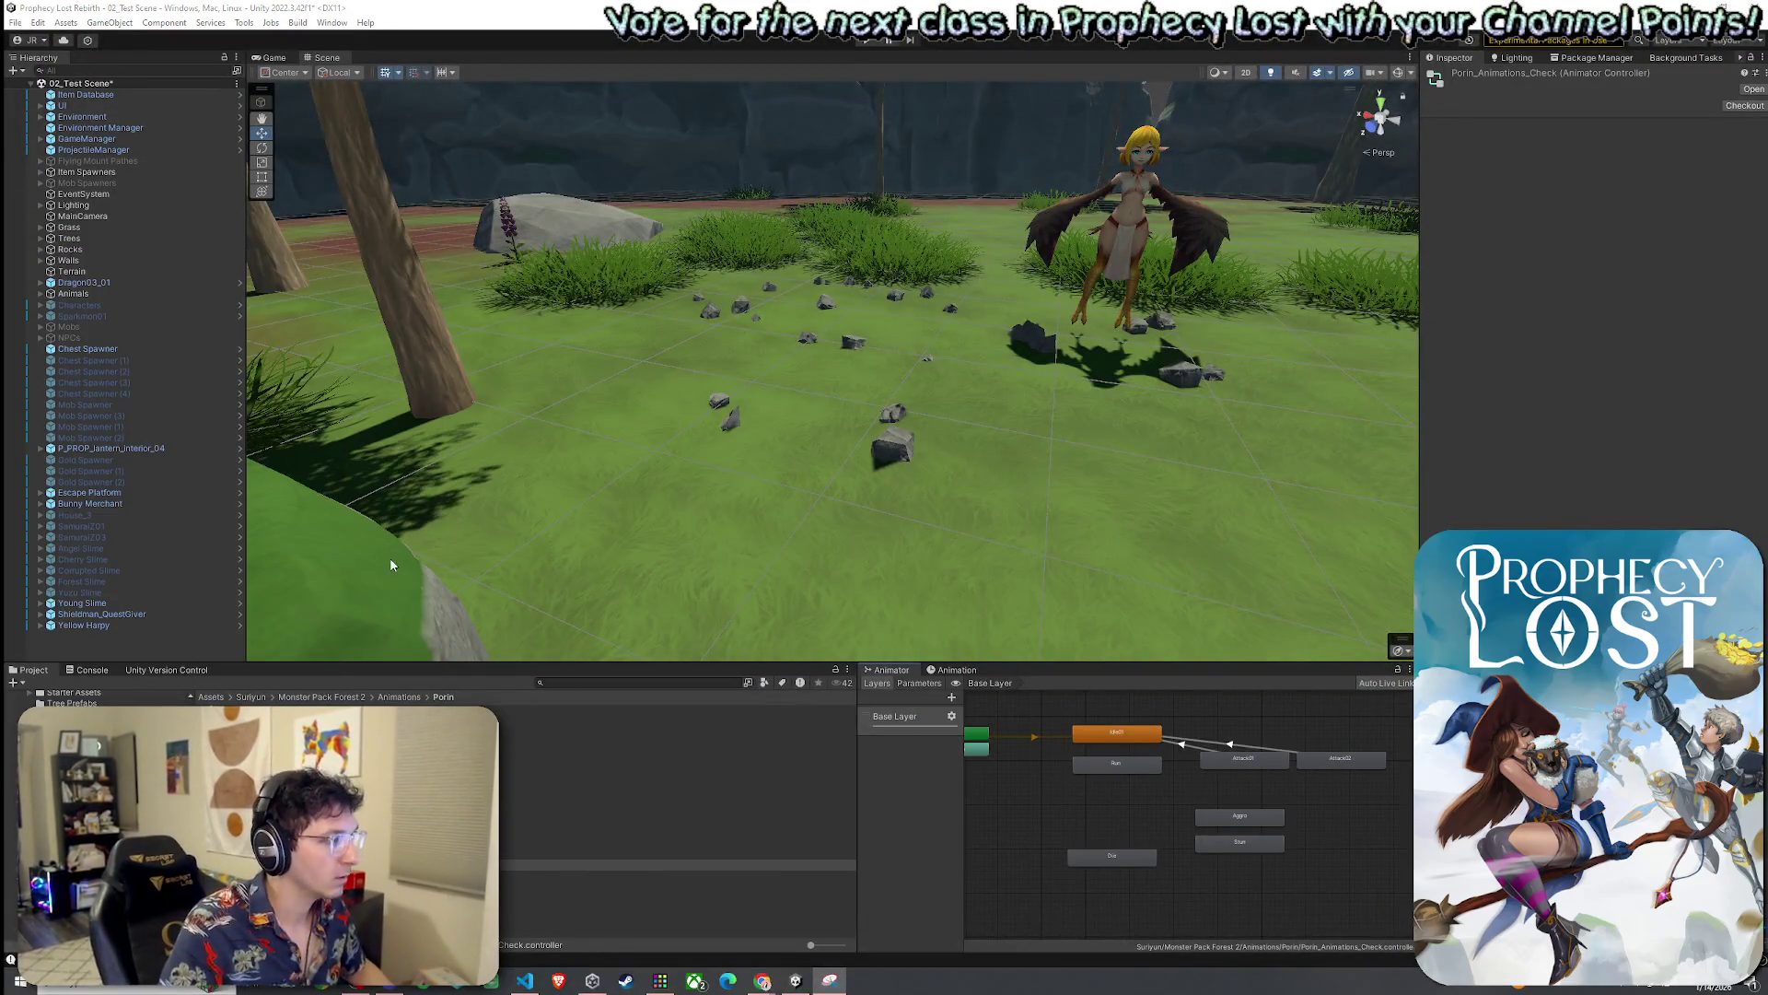
Show the Minotaurus prefab's animator controller from Prefabs > Mob Prefabs
click(41, 696)
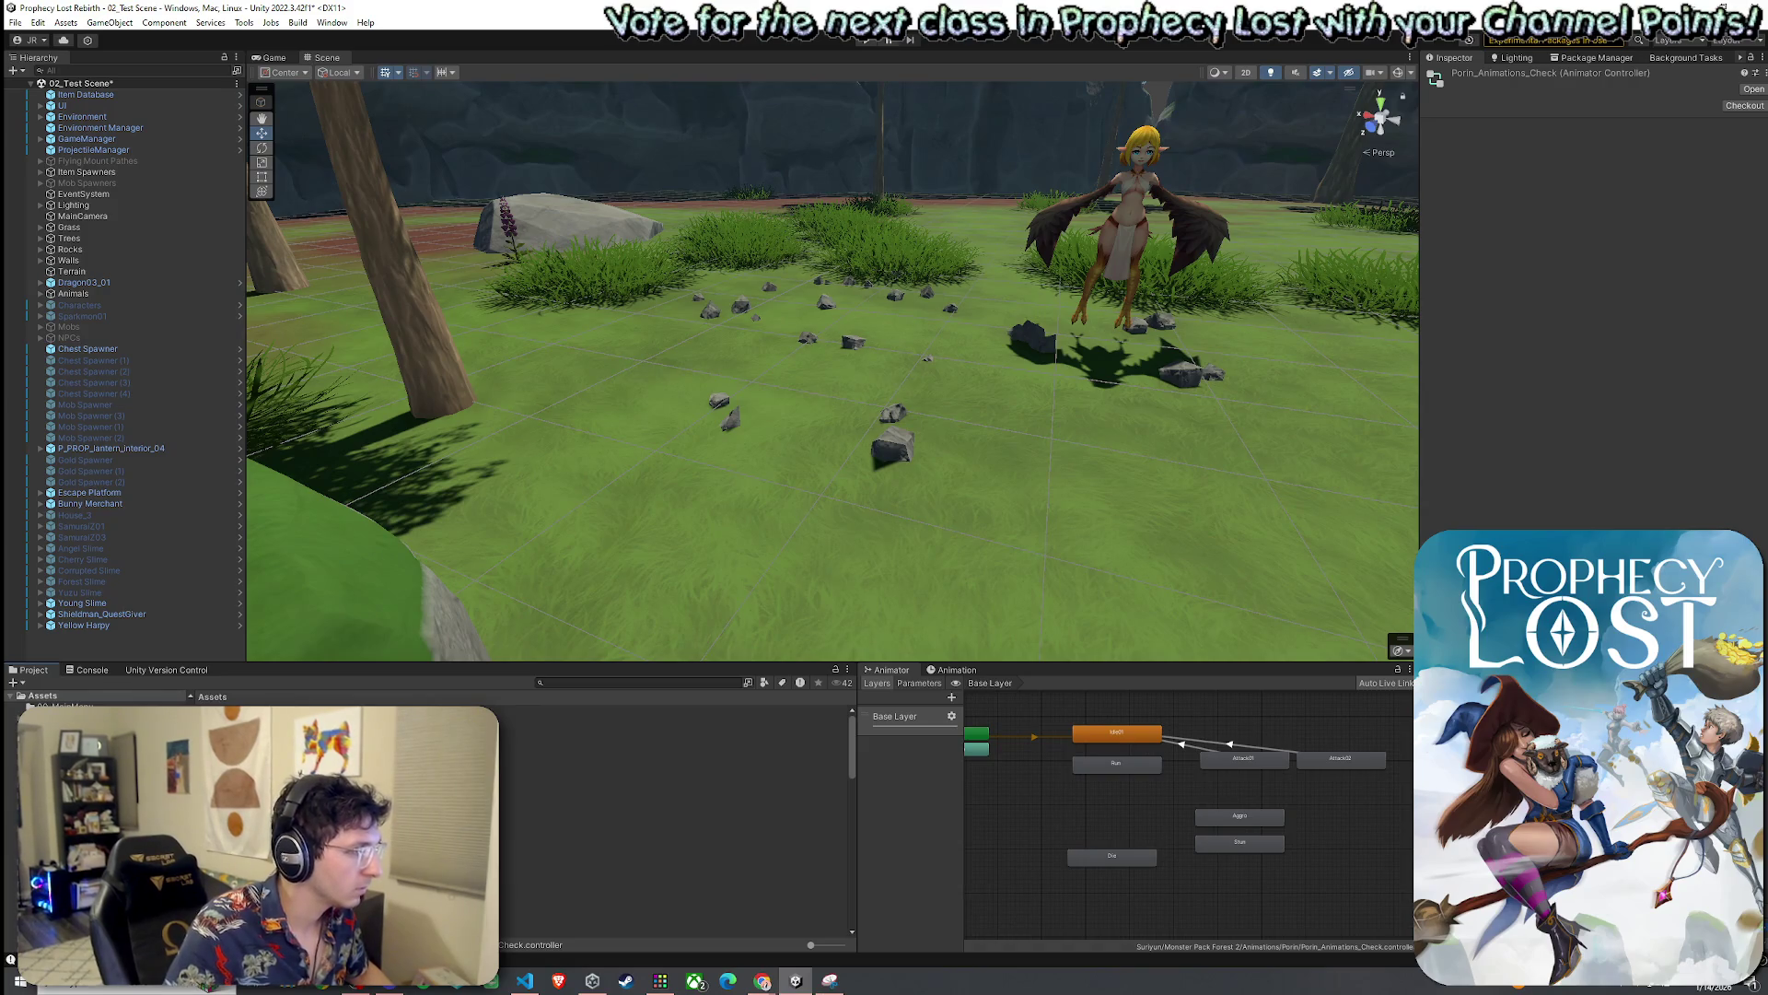
double_click(516, 890)
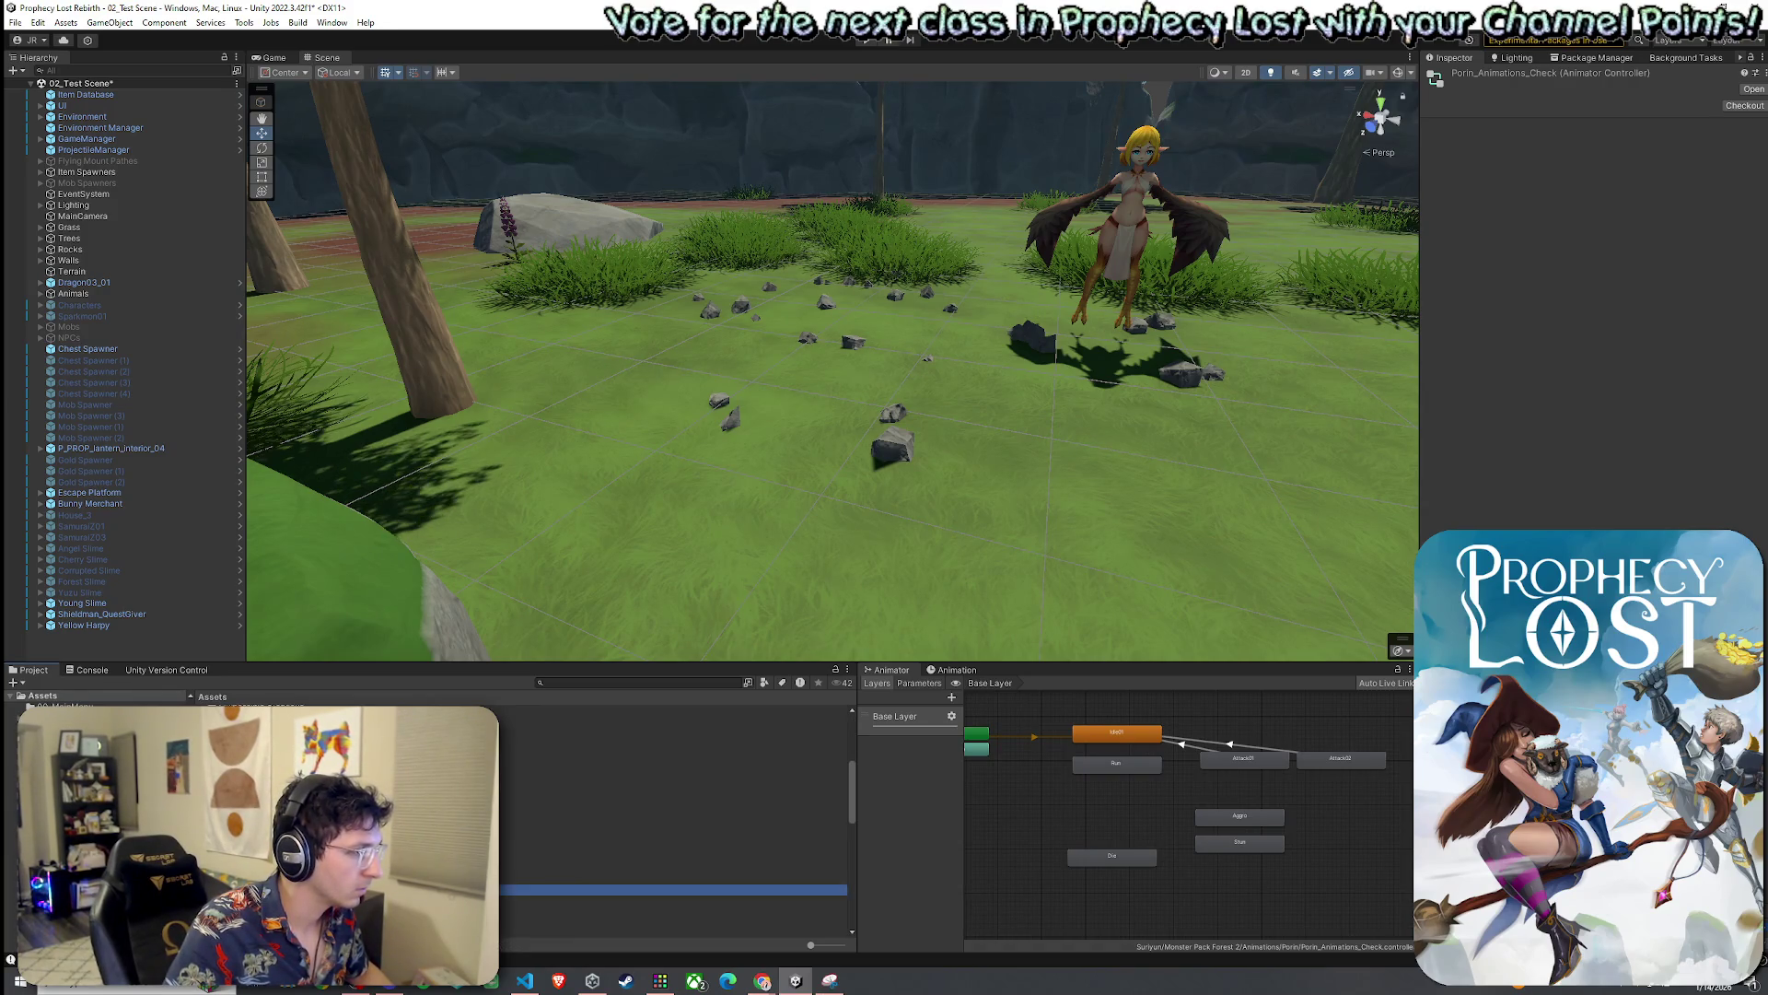
double_click(515, 890)
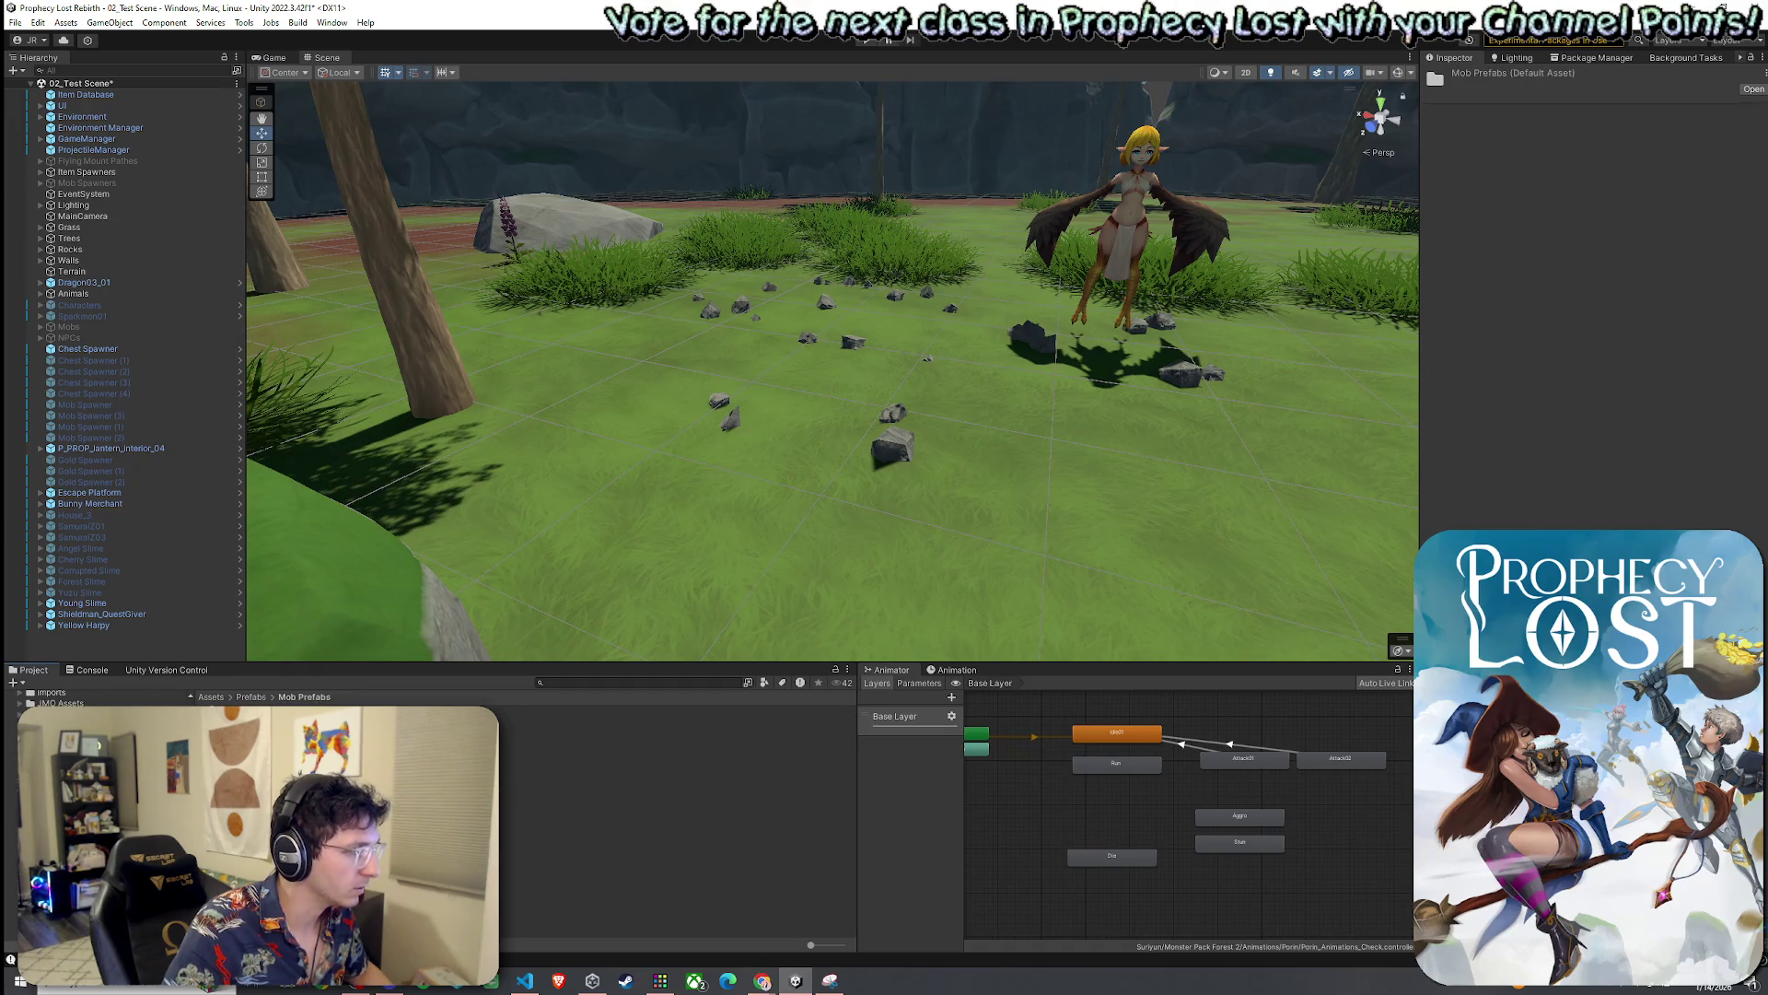
click(645, 753)
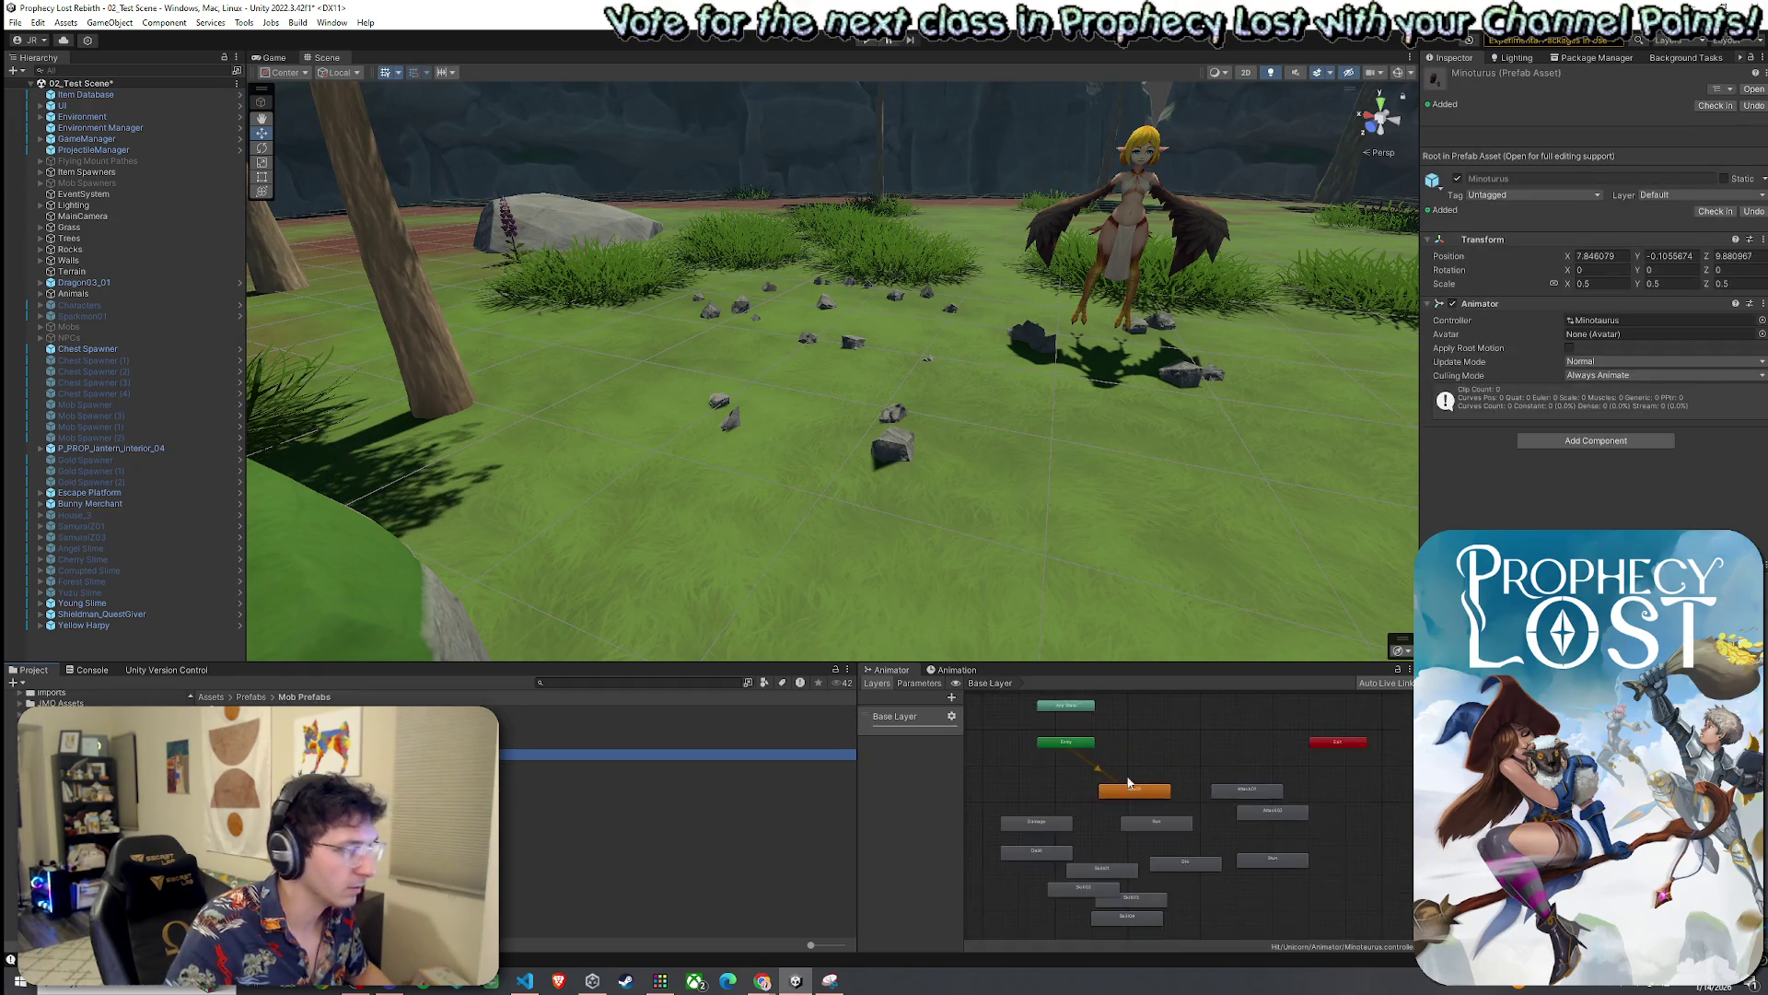
click(1618, 320)
scroll(1180, 826, up, 2)
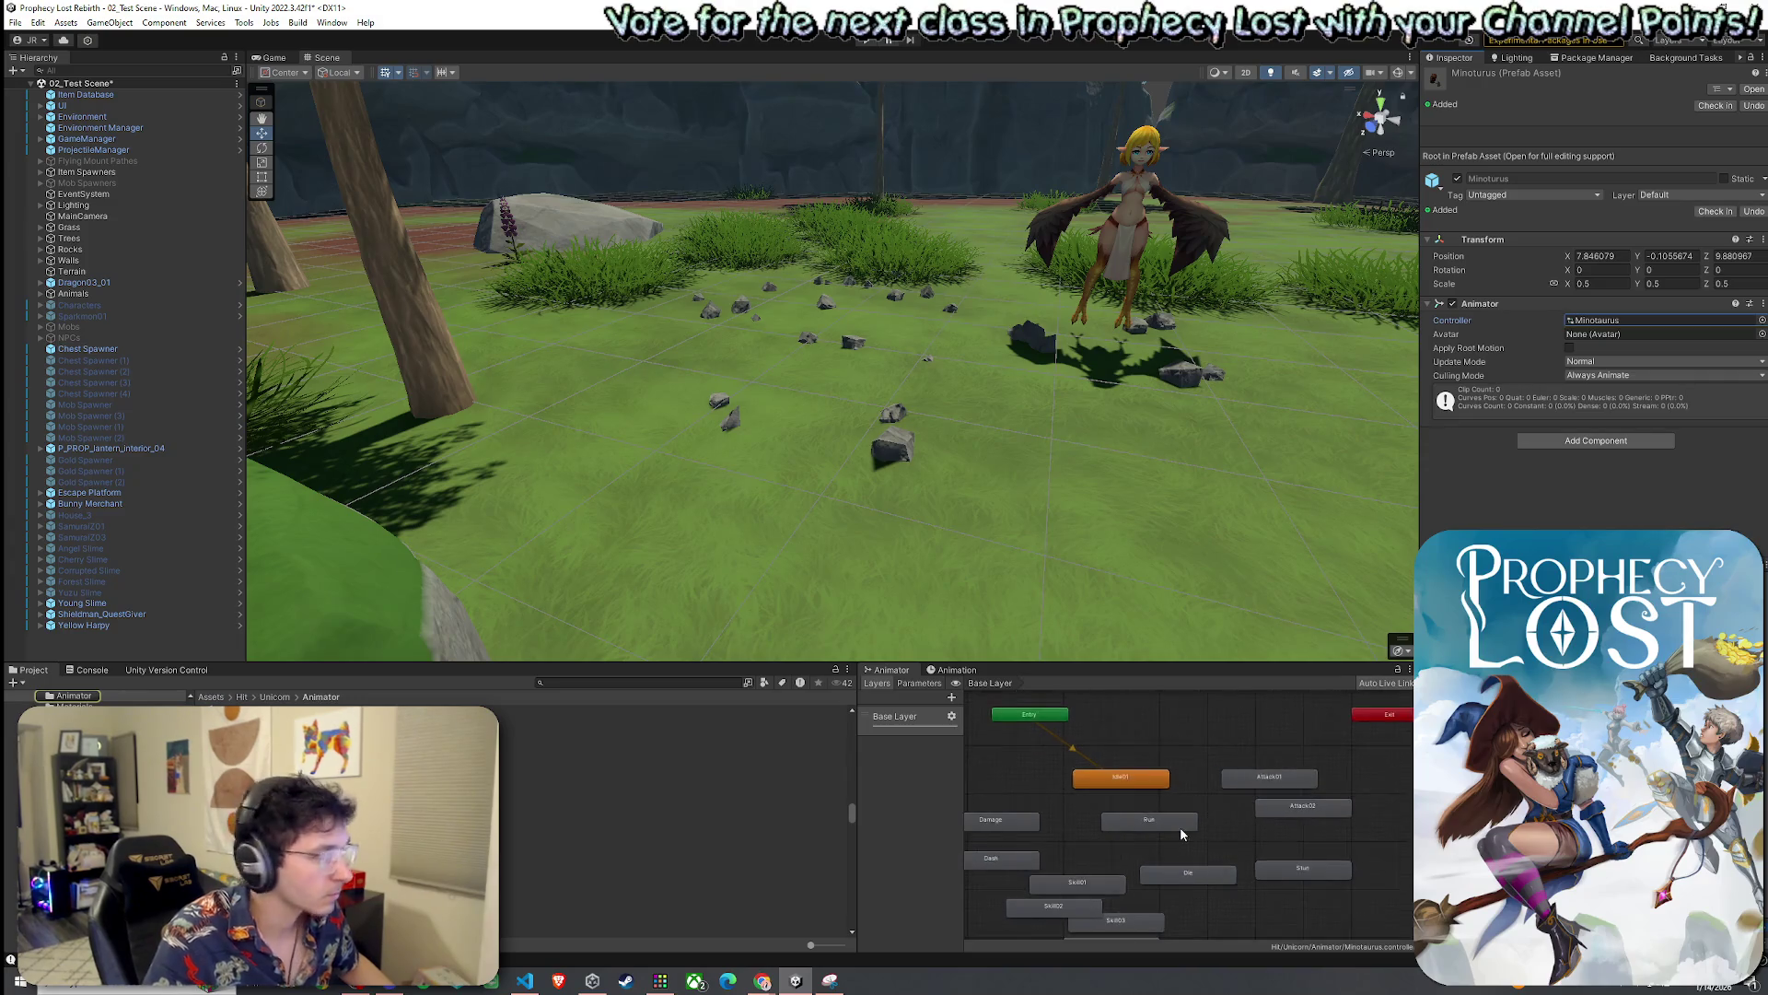
Add transitions from Attack01 and Attack02 back to Idle01
right_click(1254, 779)
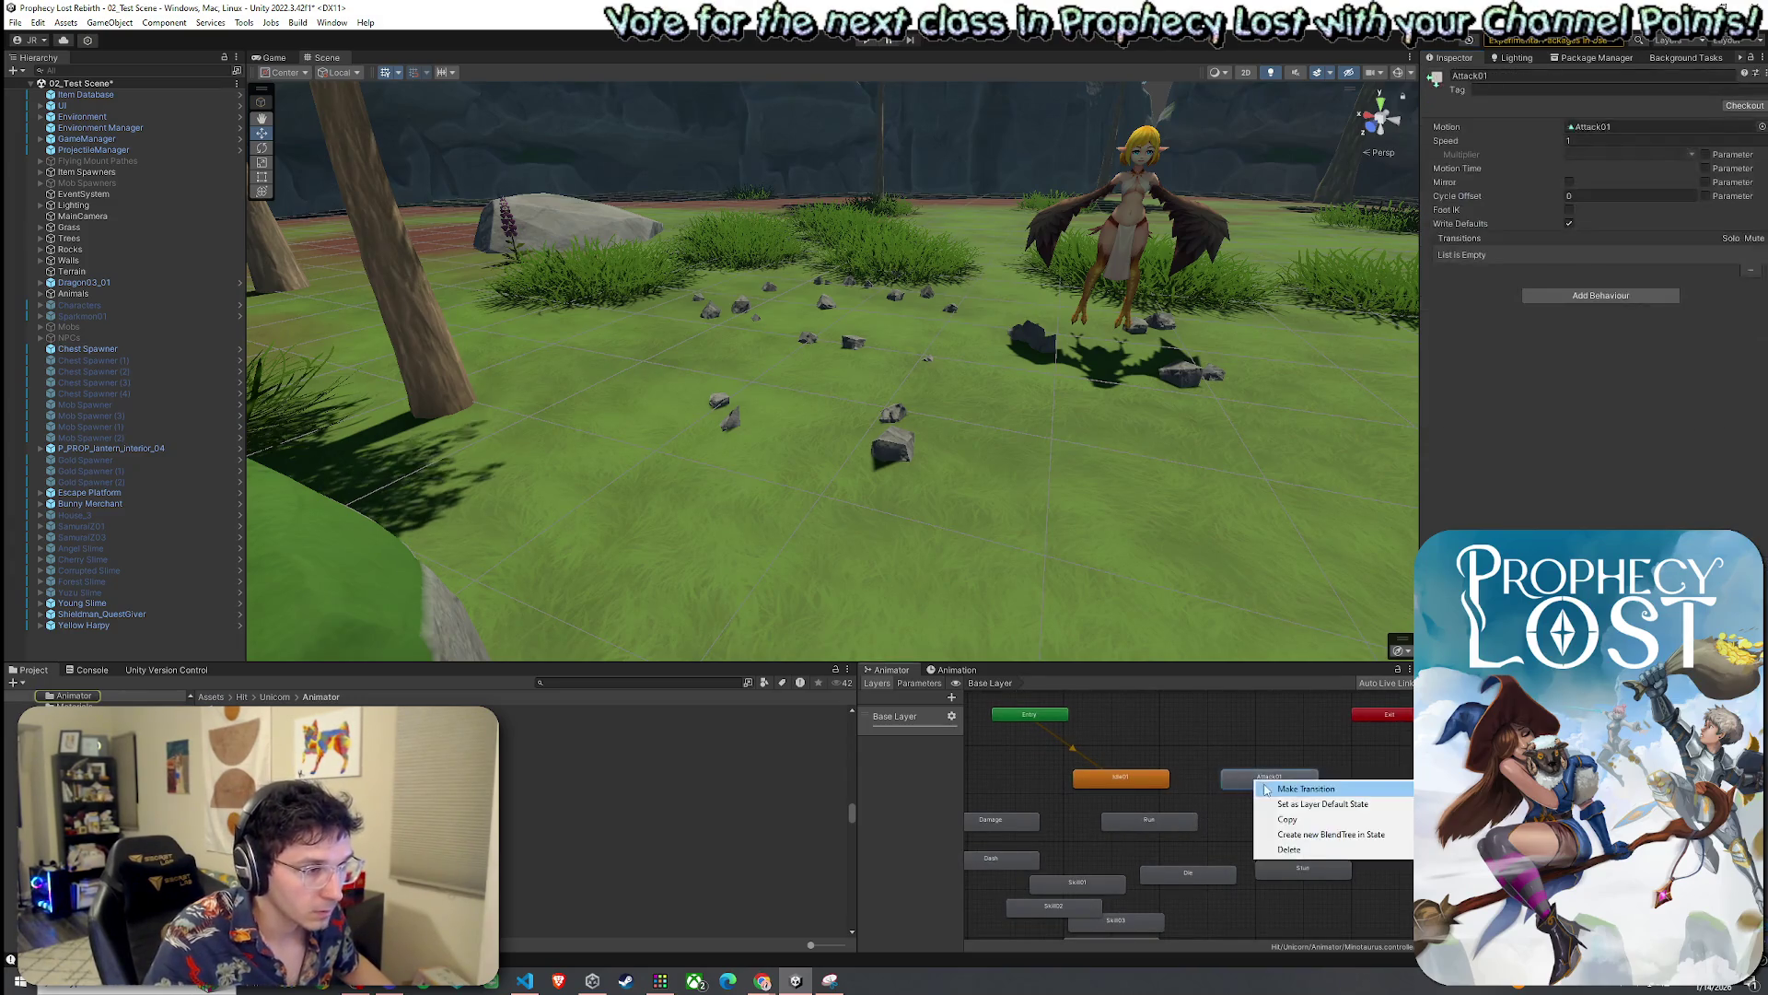
click(1276, 785)
click(1137, 783)
right_click(1284, 800)
click(1304, 807)
click(1135, 790)
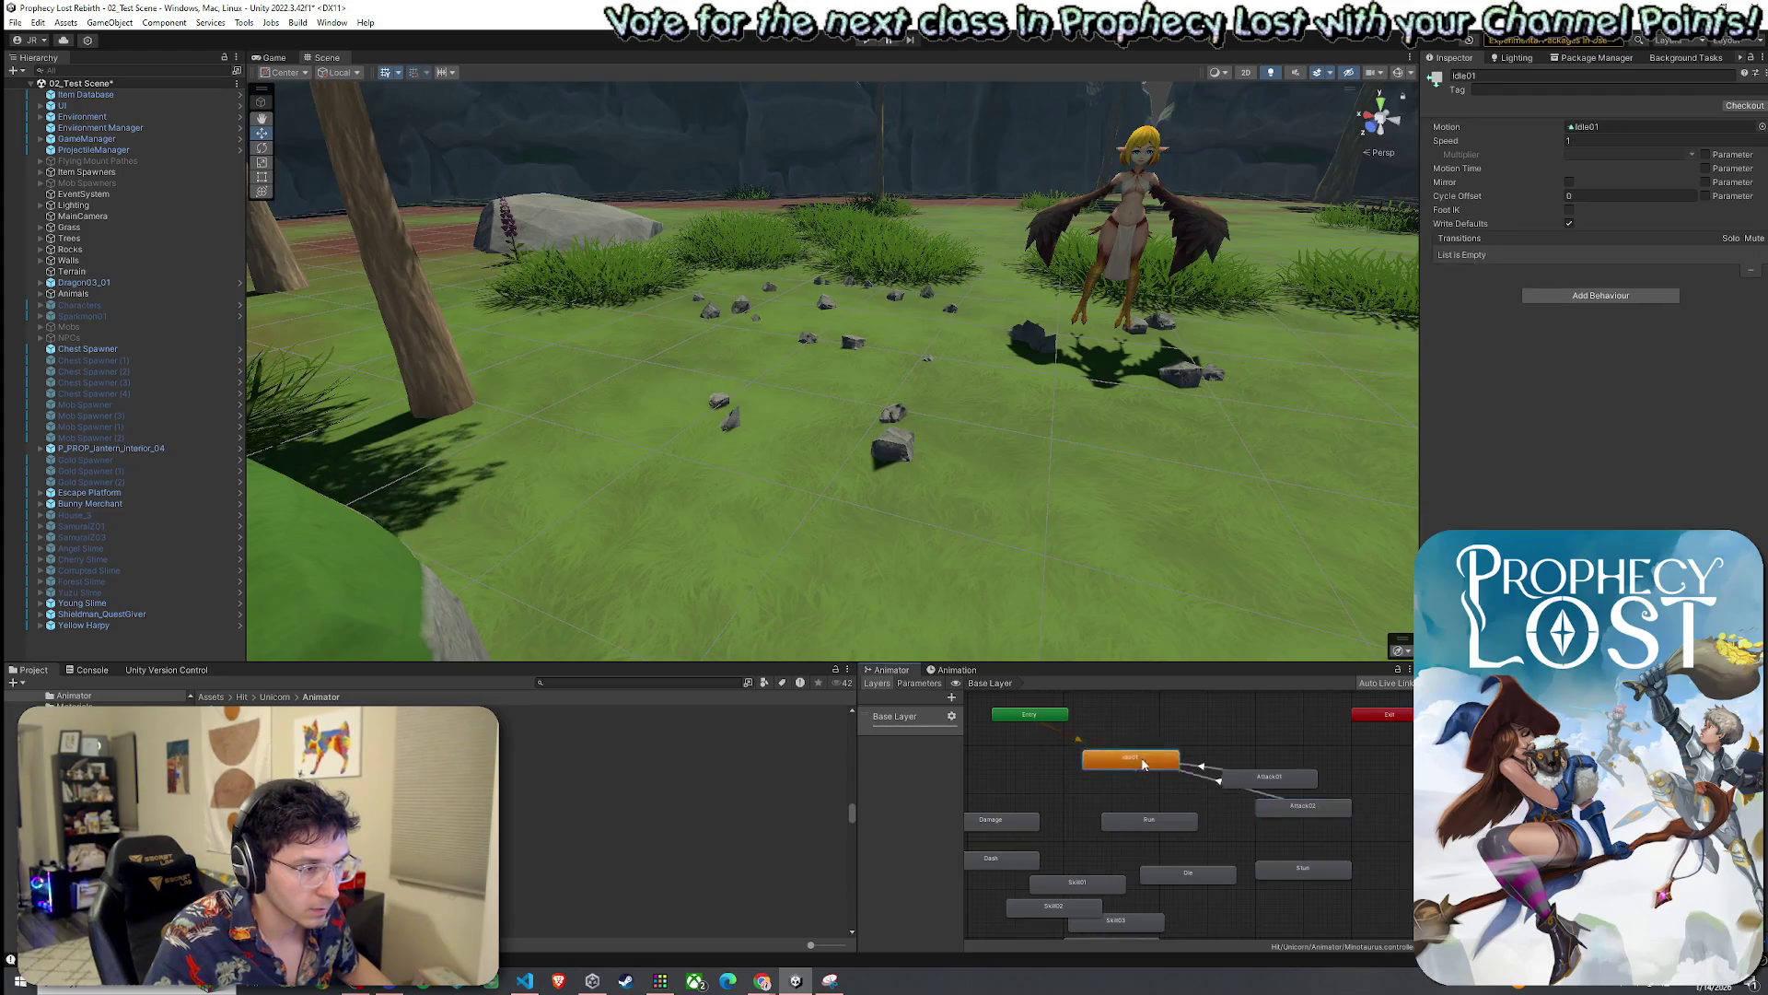
Rearrange Idle01, the attack states, Run, Die and Stun into a tidier layout
drag(1135, 782, 1143, 752)
mouse_move(1269, 776)
mouse_down()
mouse_move(1260, 761)
mouse_move(1368, 767)
mouse_up()
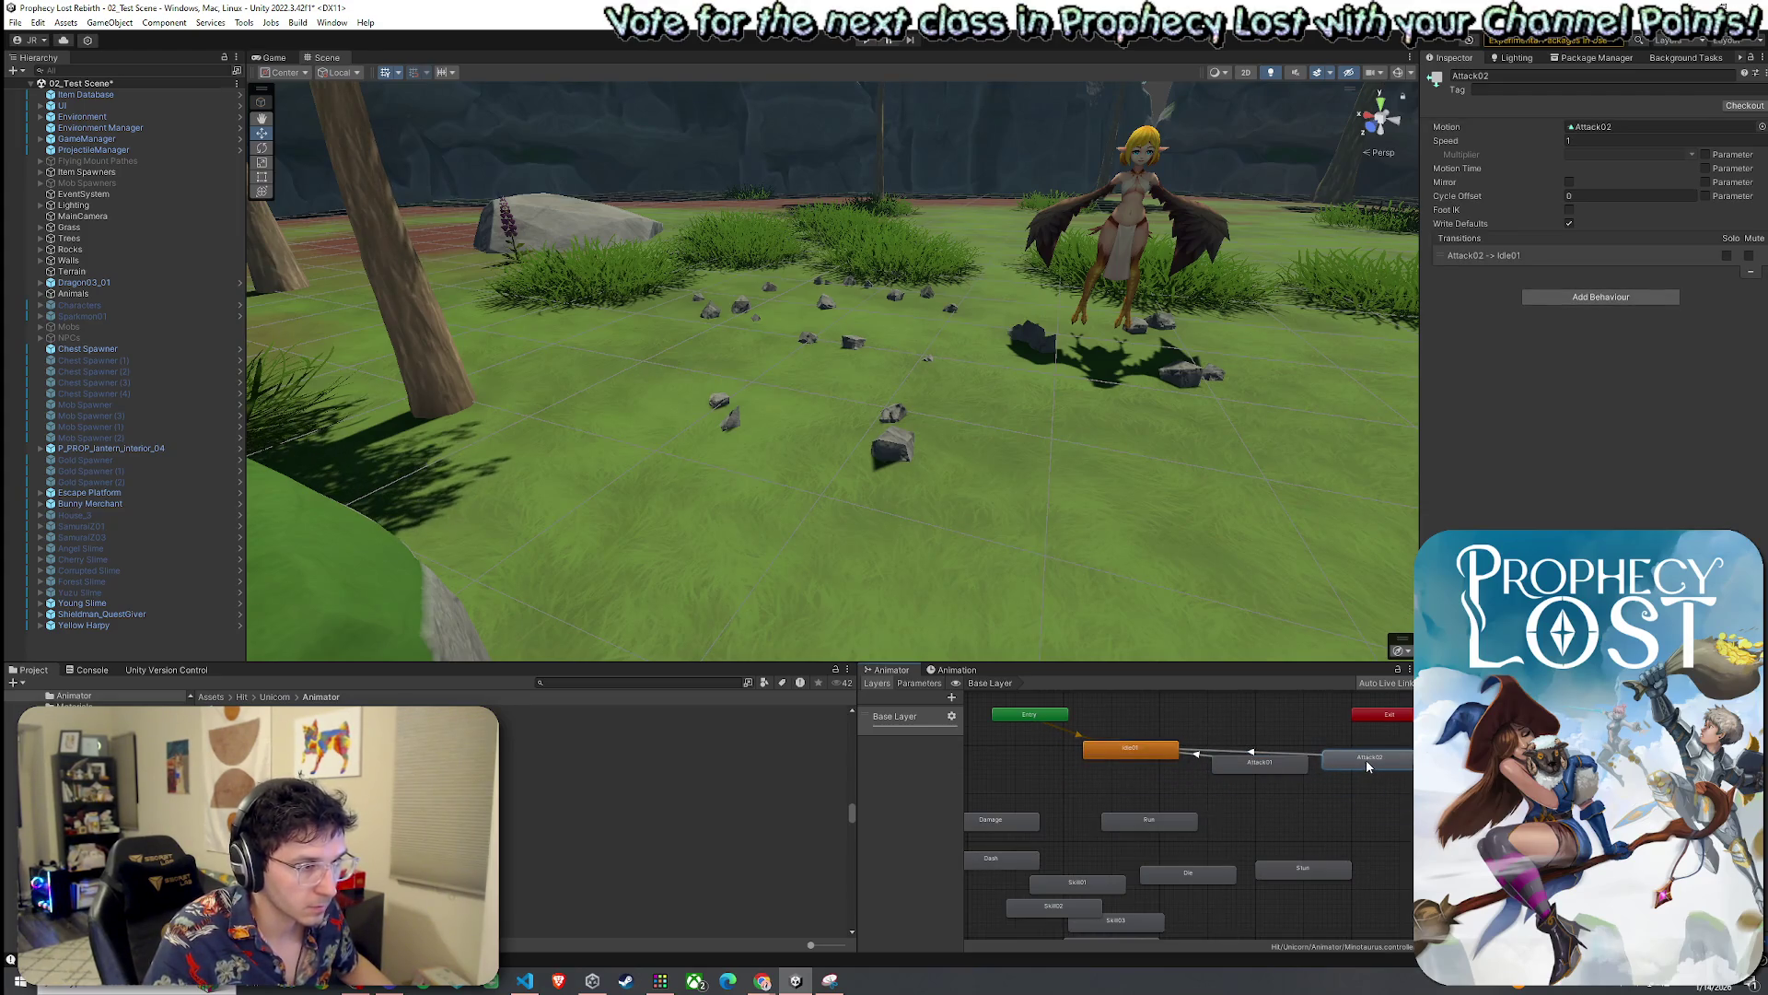
drag(1165, 818, 1140, 792)
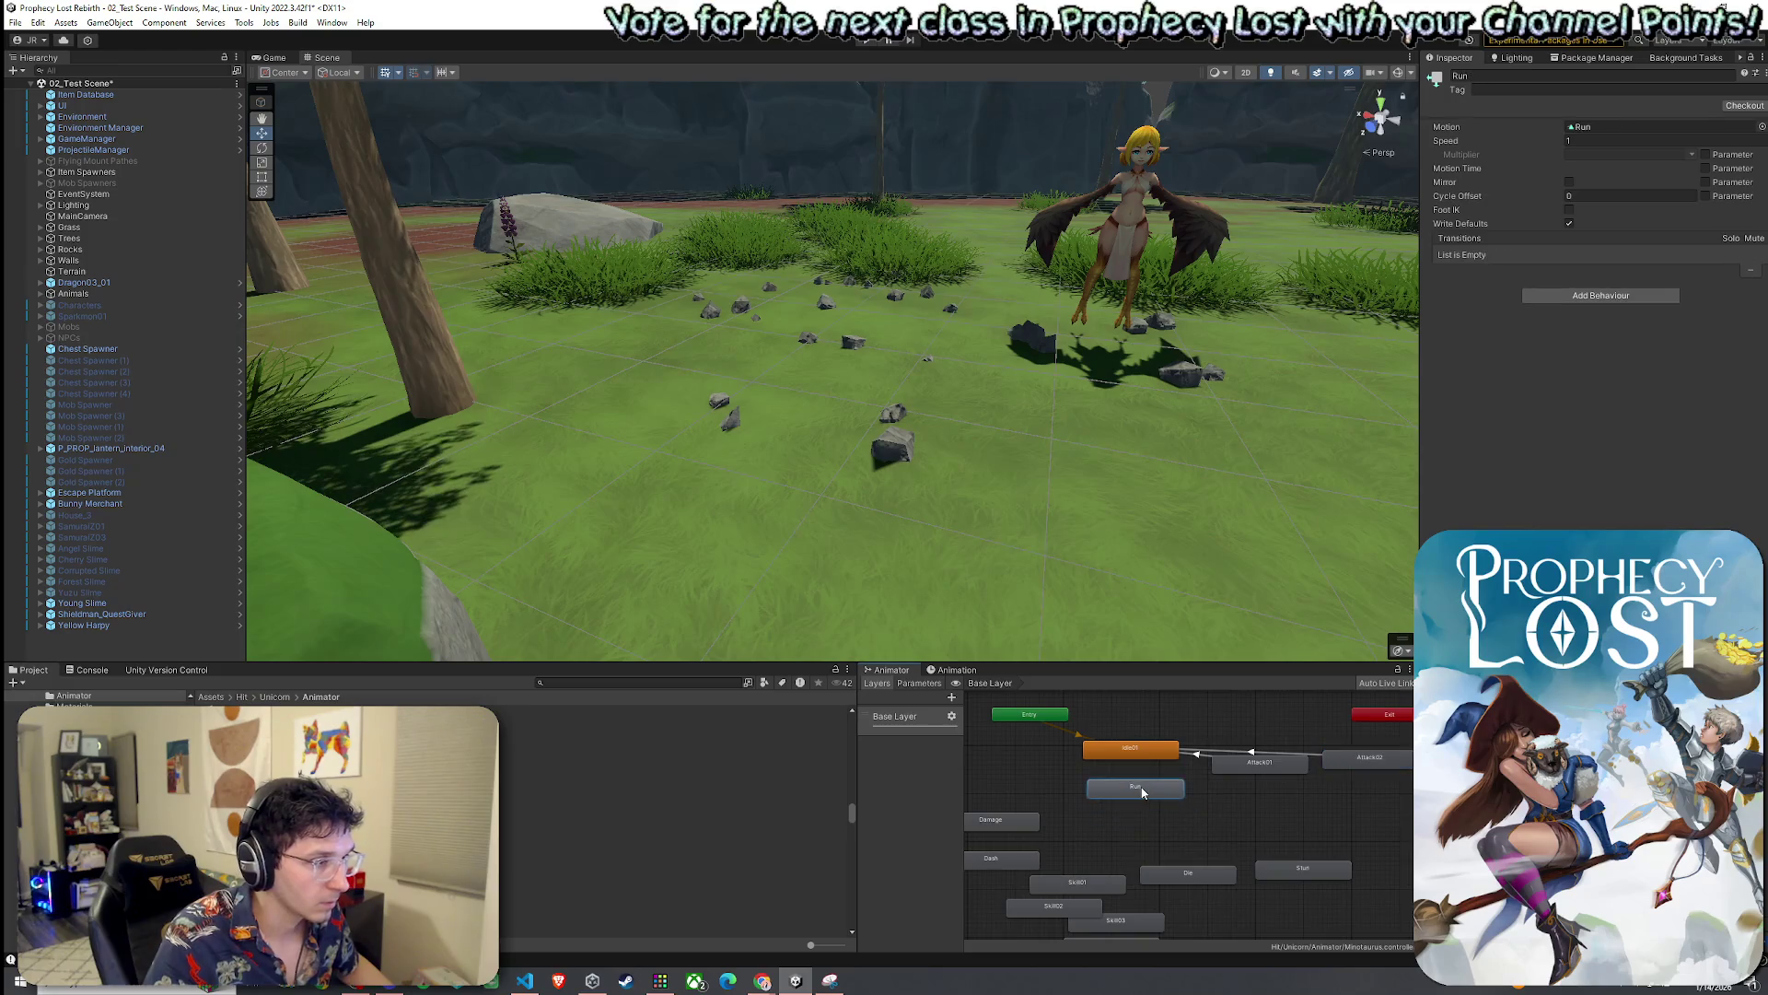
drag(1195, 876, 1151, 859)
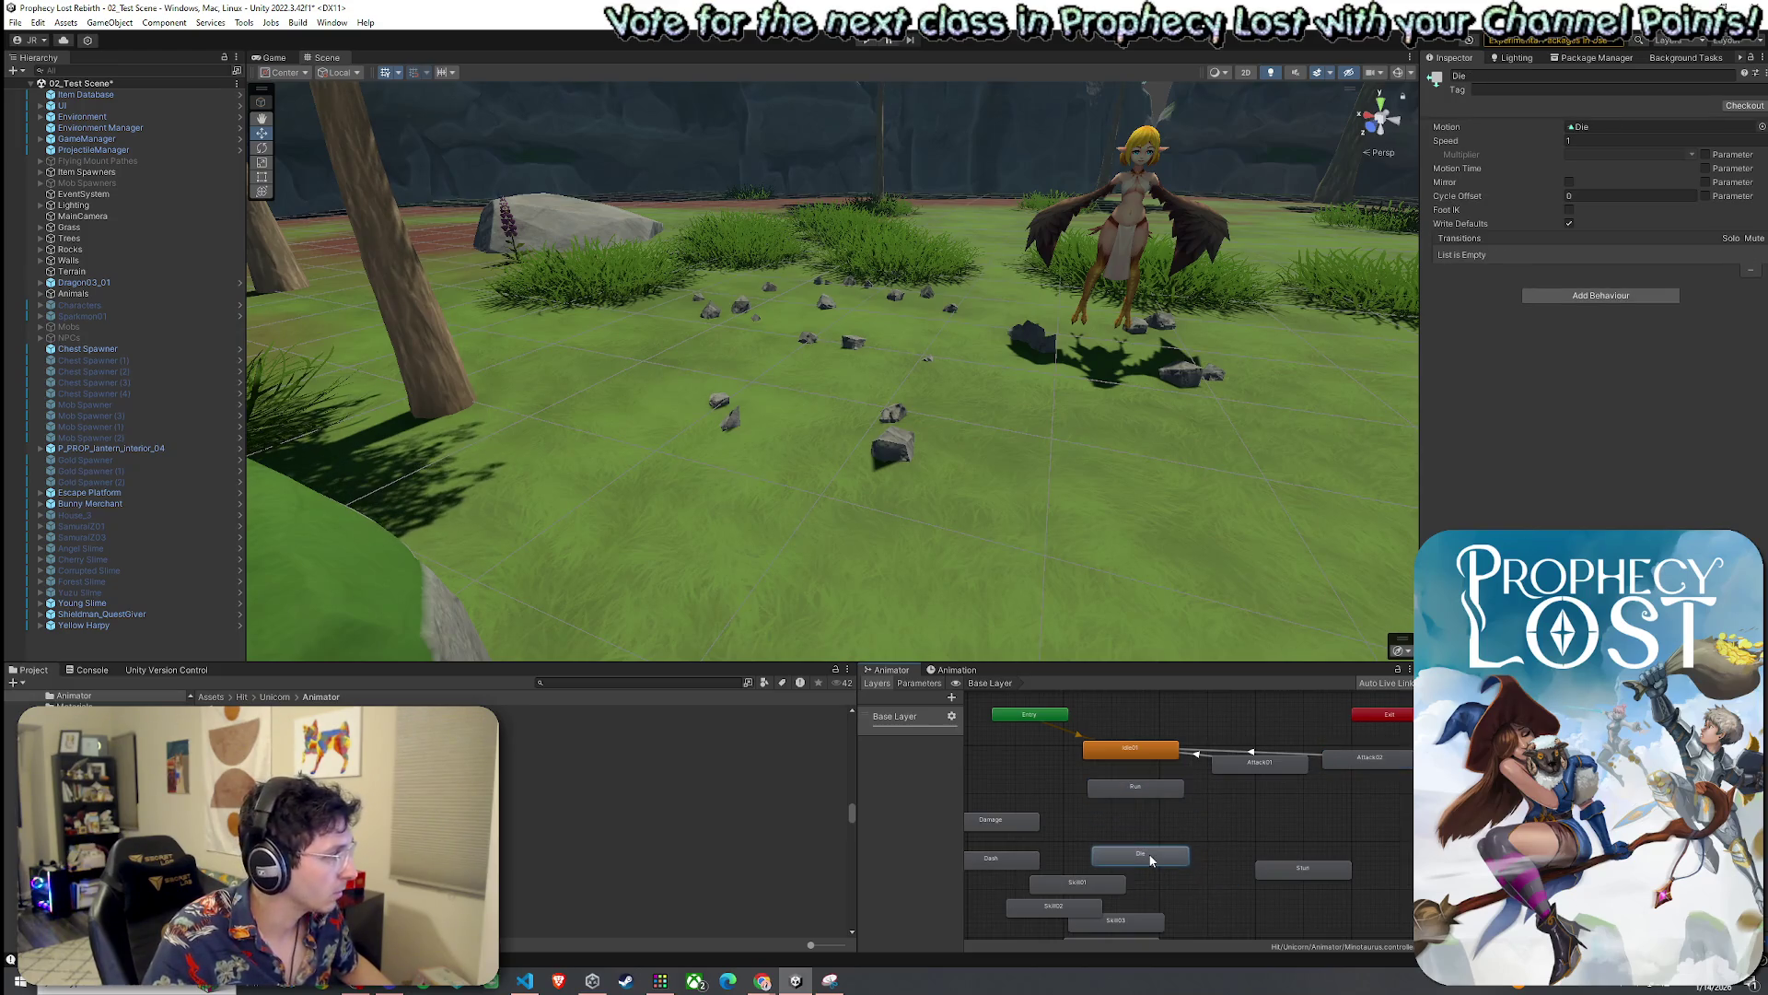
drag(1289, 871, 1265, 861)
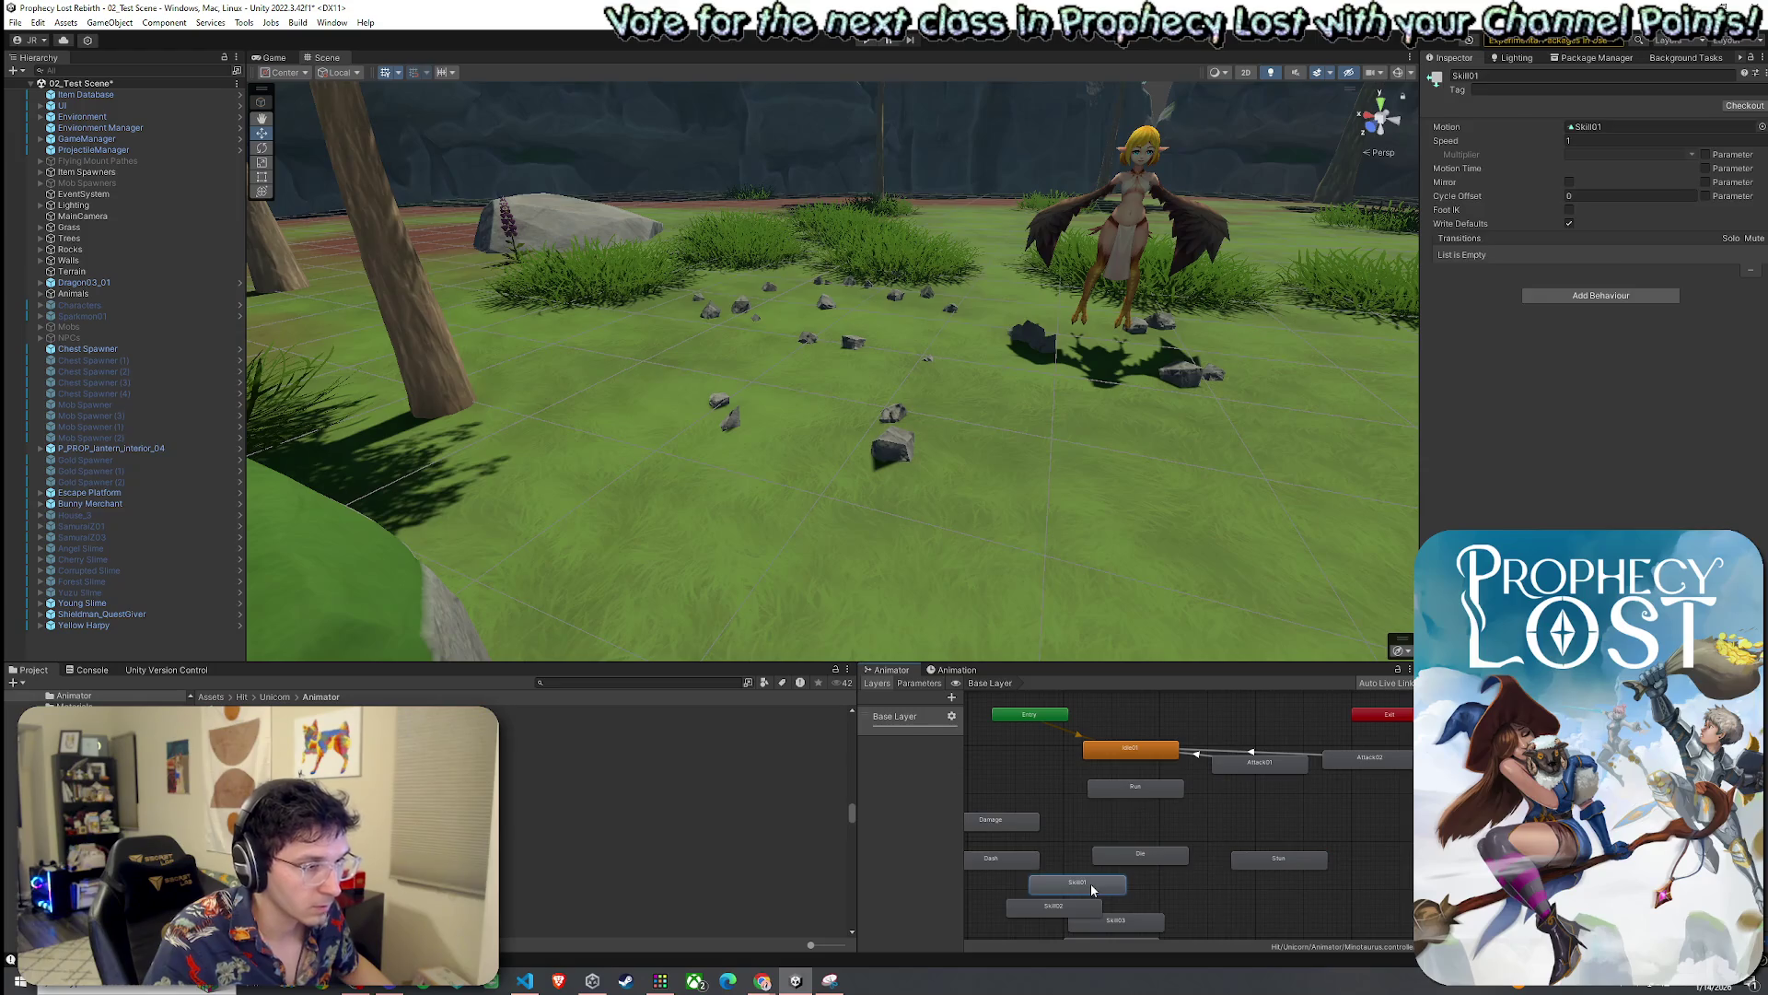
Review the Skill01, Skill02, Skill03 and Skill04 clip import settings, finishing on Skill02 (length 1.667)
double_click(1090, 882)
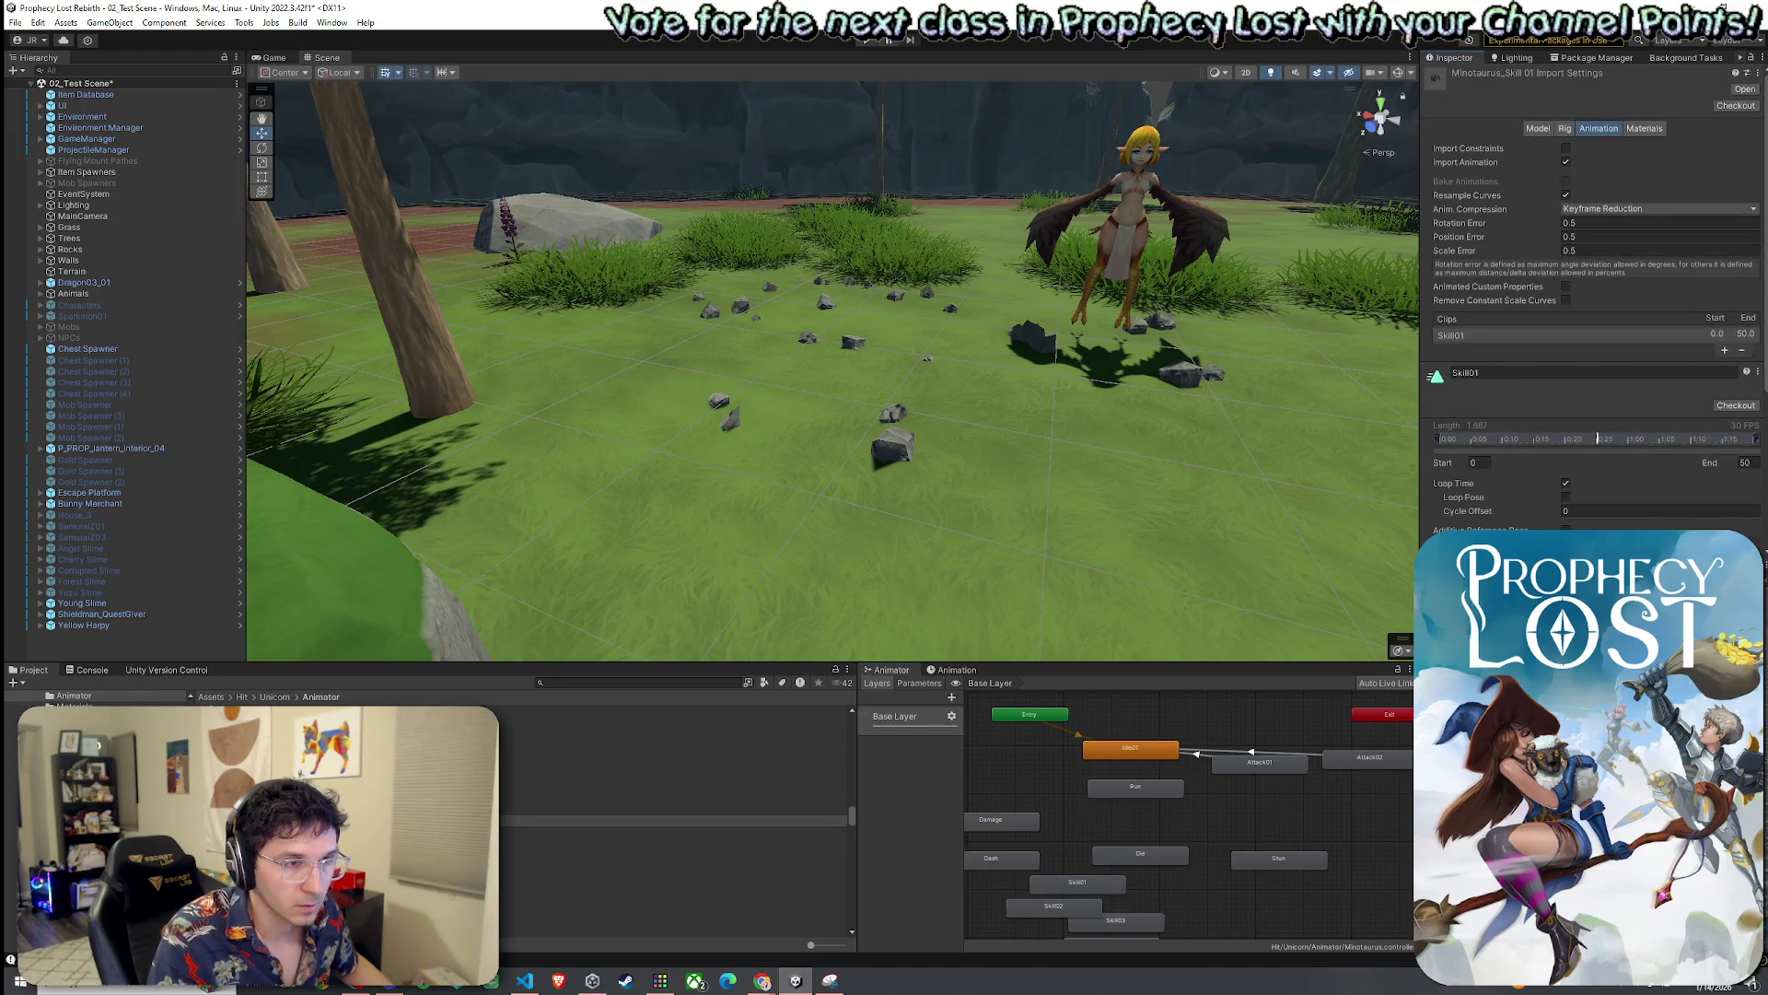
double_click(1068, 910)
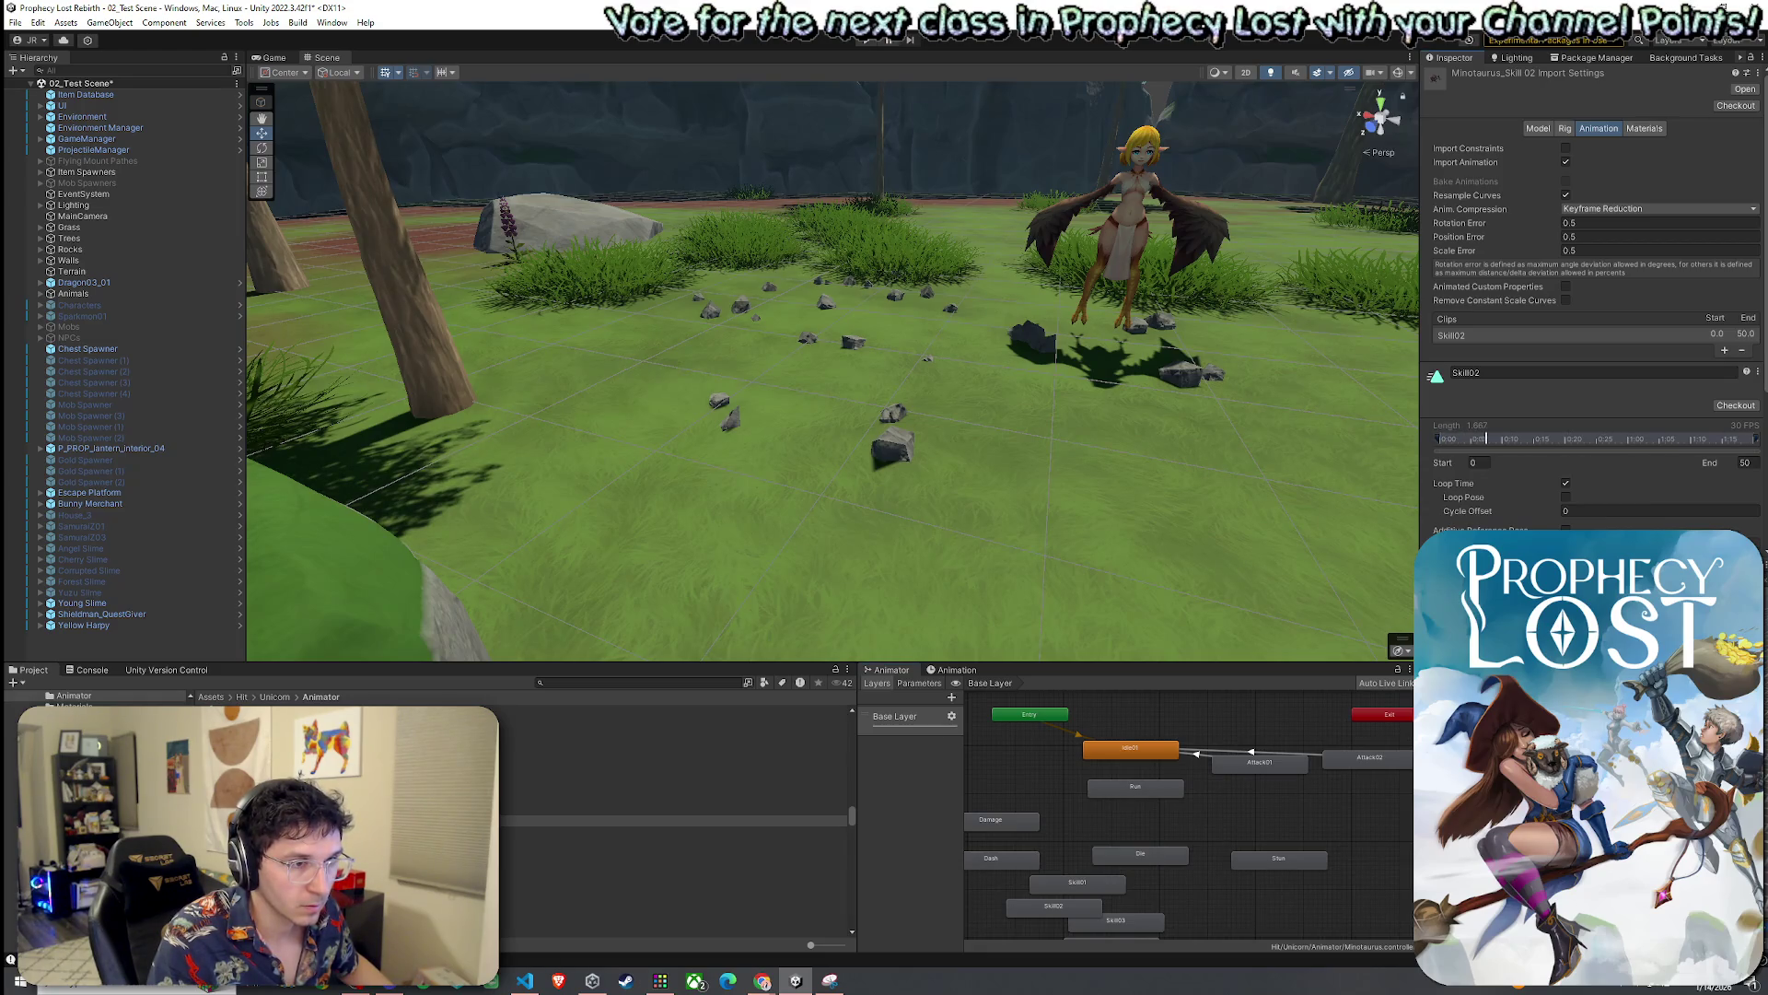
scroll(1096, 907, down, 3)
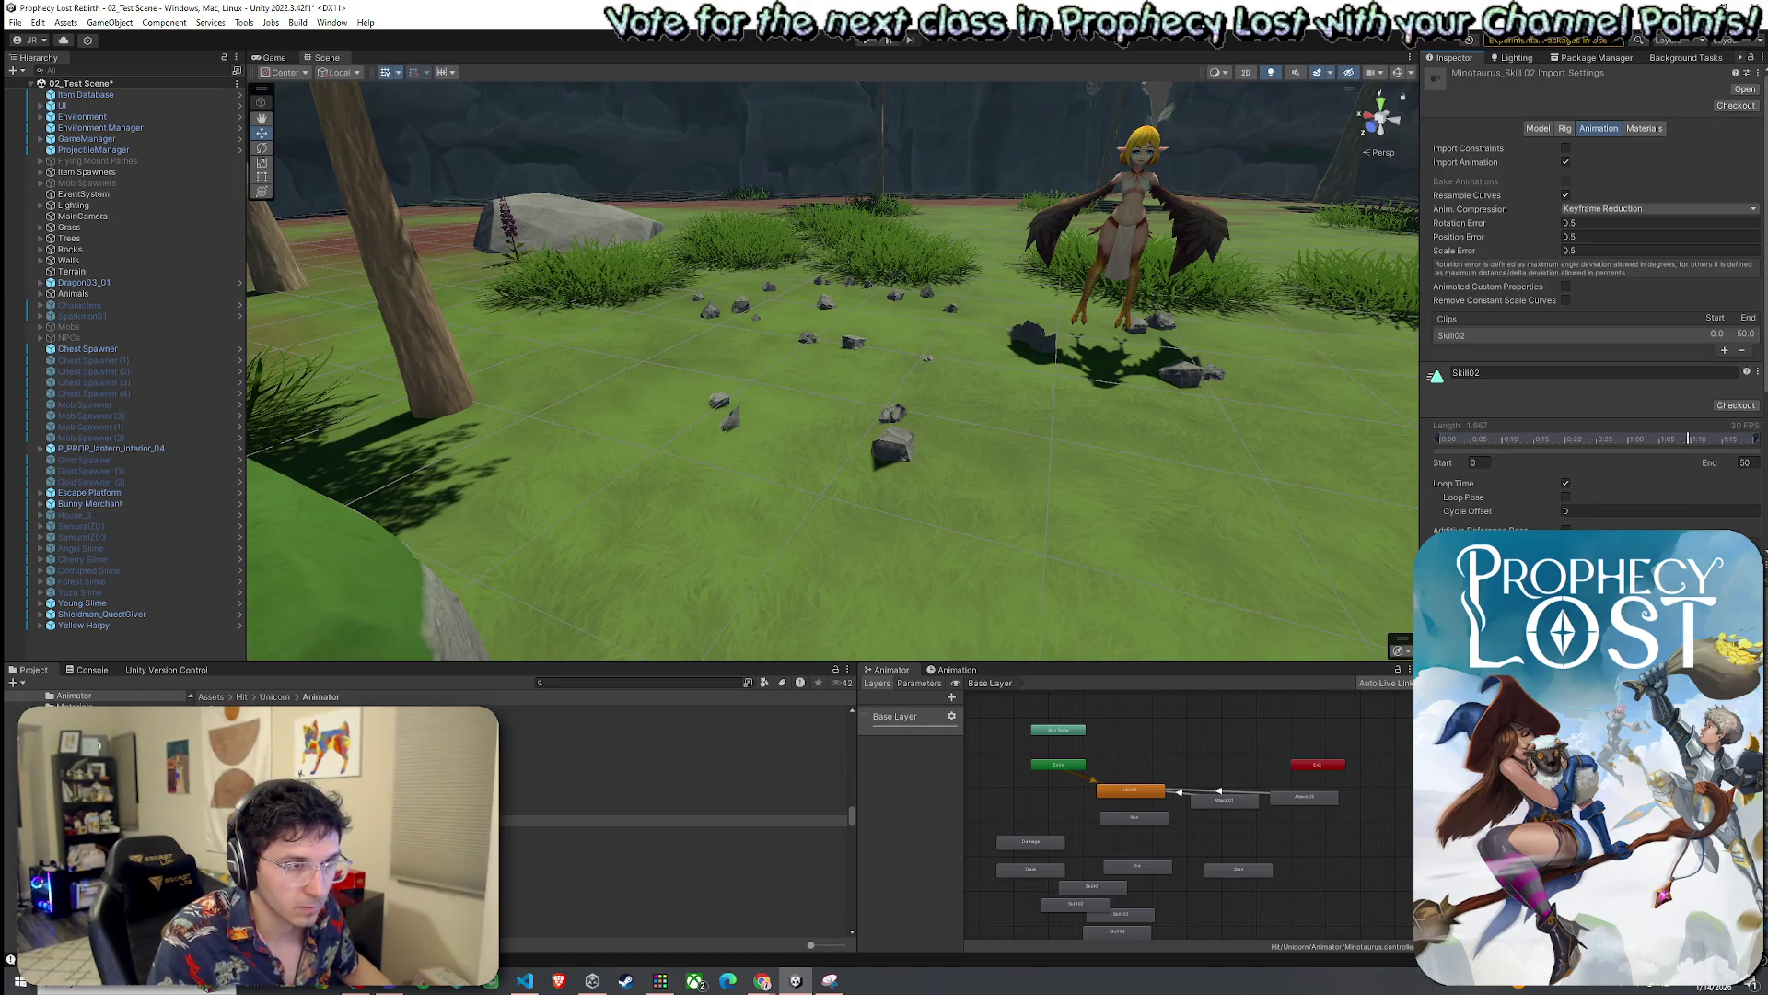
scroll(1125, 884, up, 2)
double_click(1138, 904)
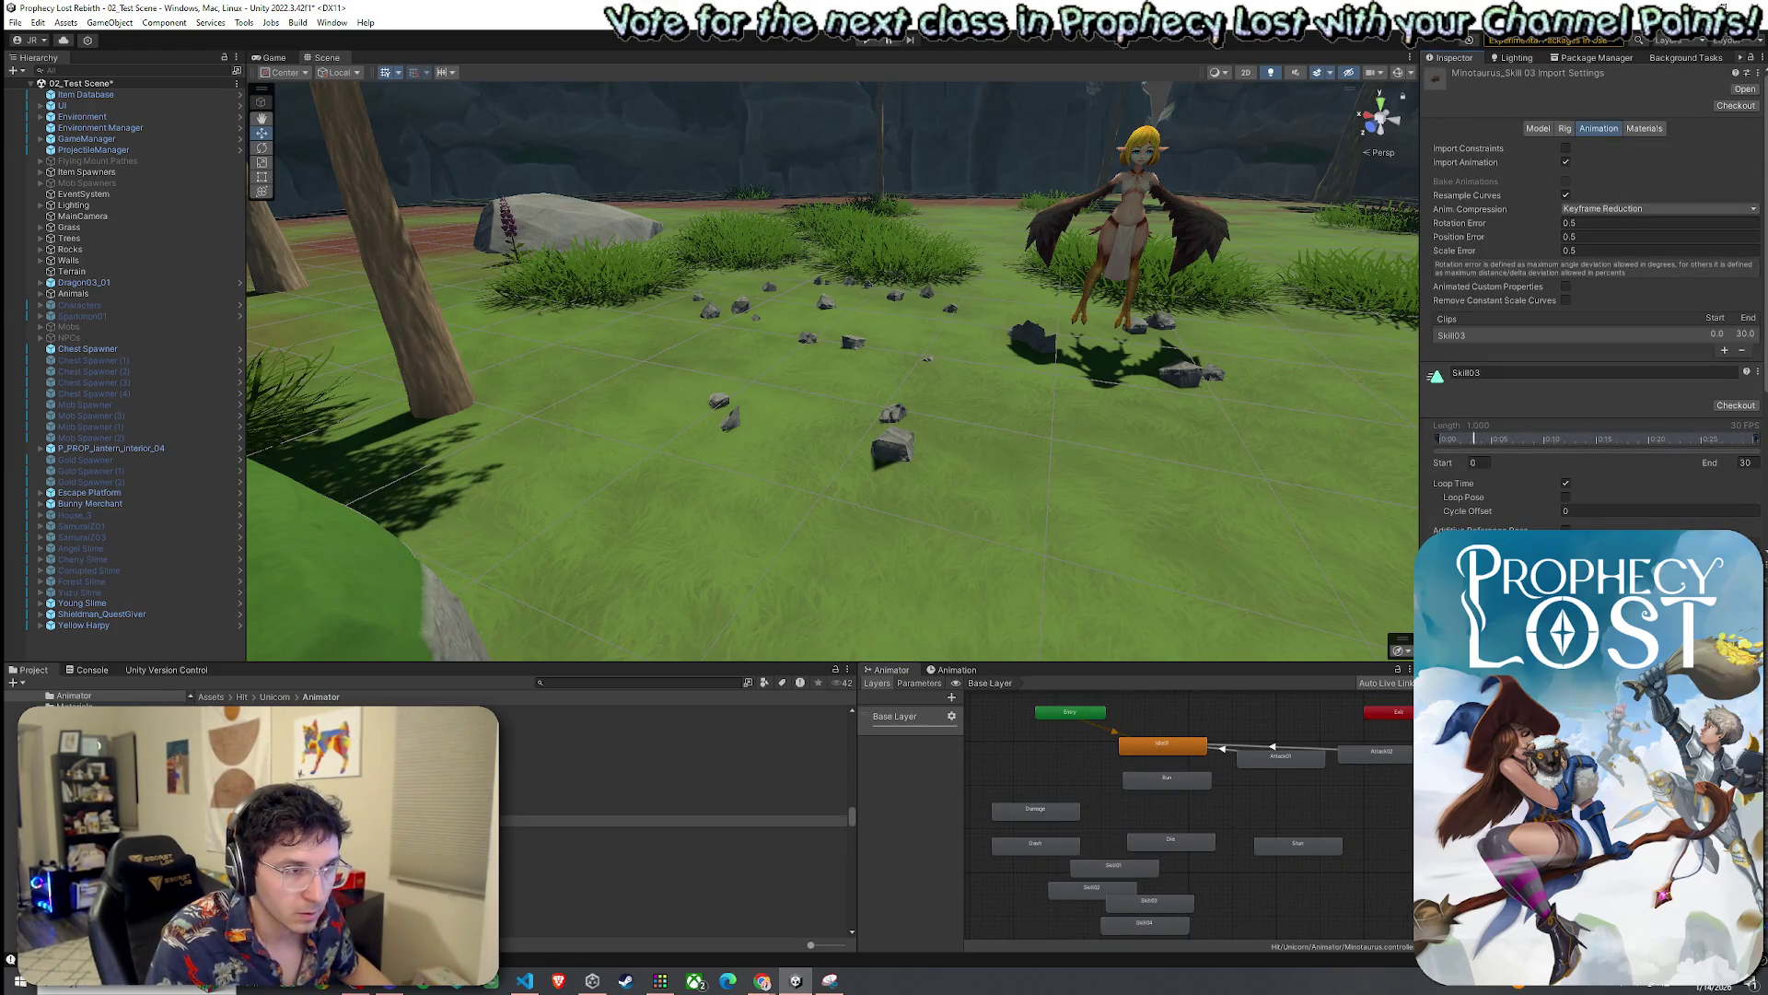
double_click(1145, 922)
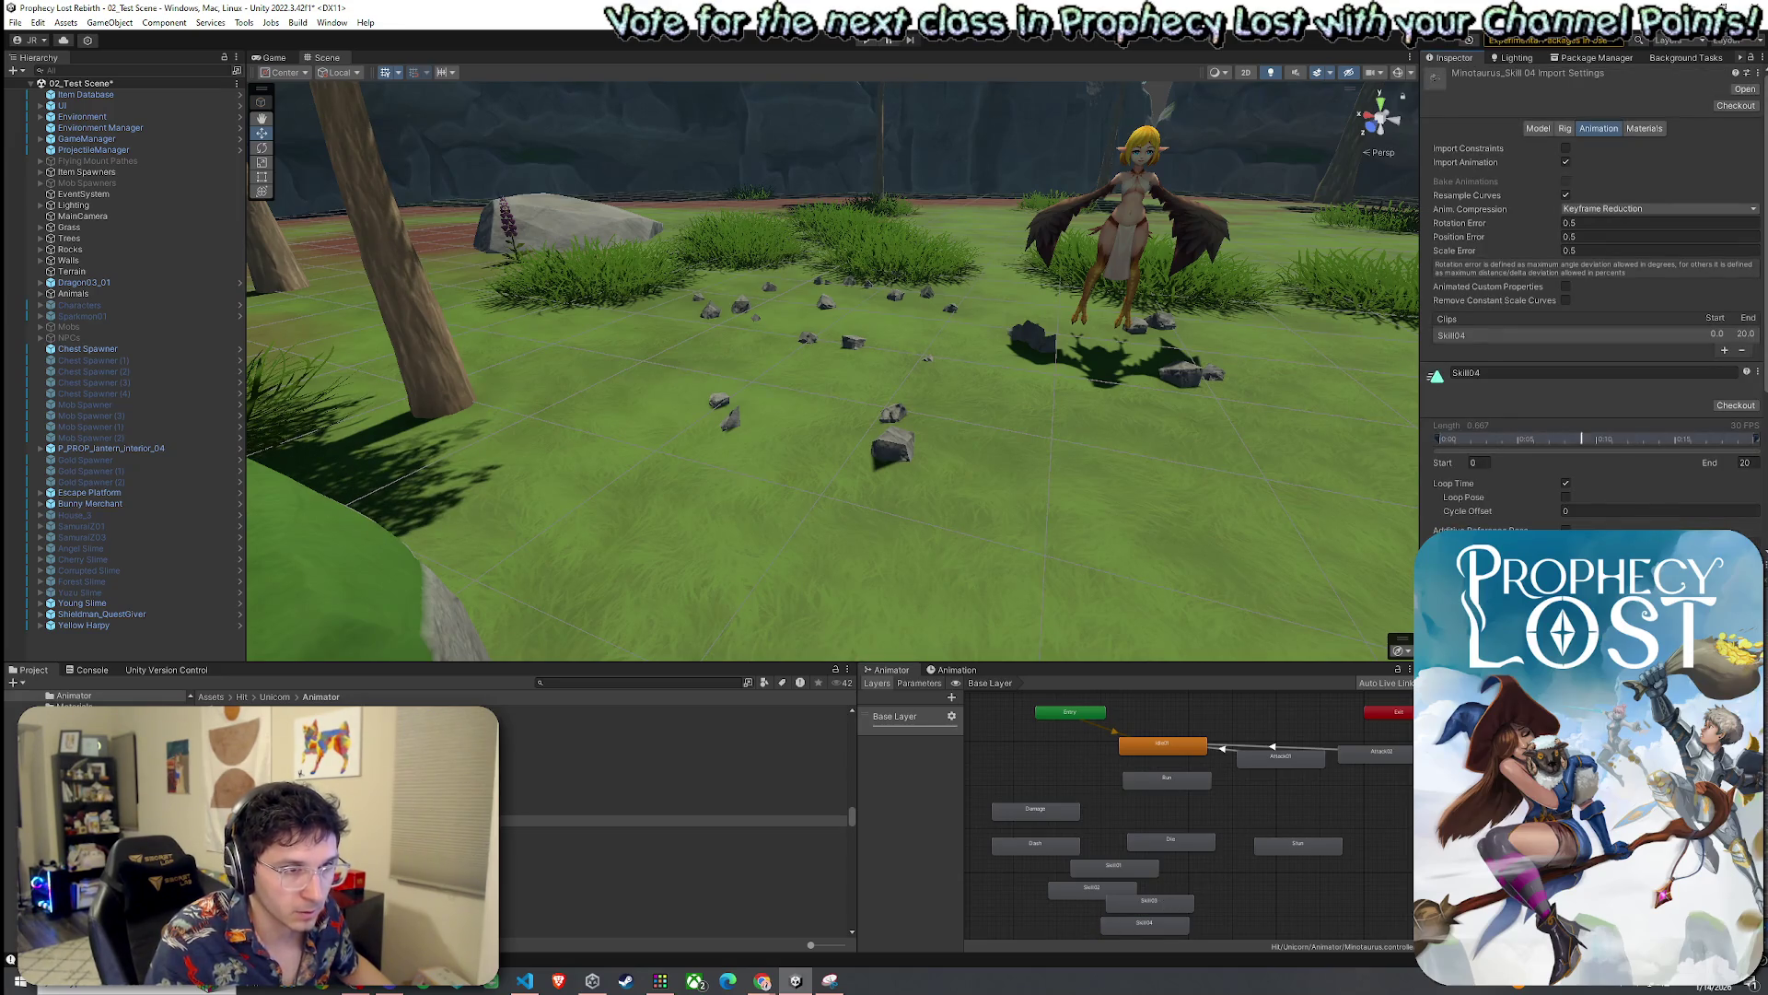
double_click(1123, 890)
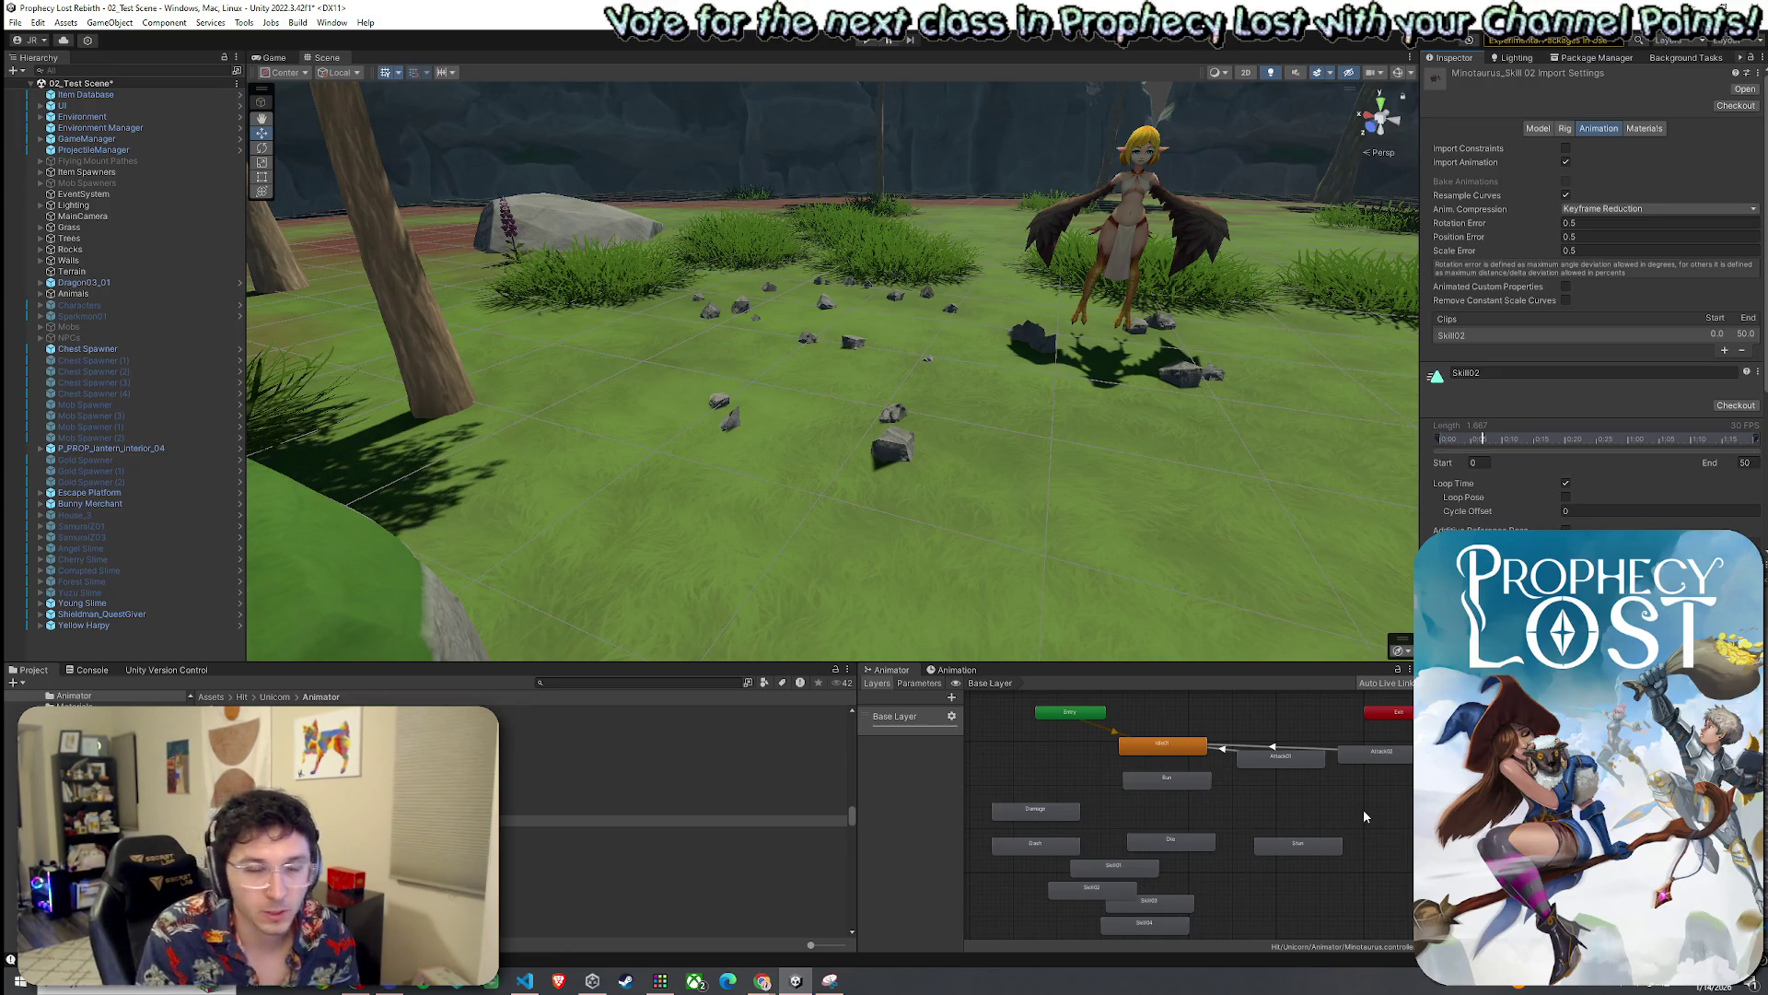
Move the Skill02 state up and right and rename it Aggro
click(1135, 892)
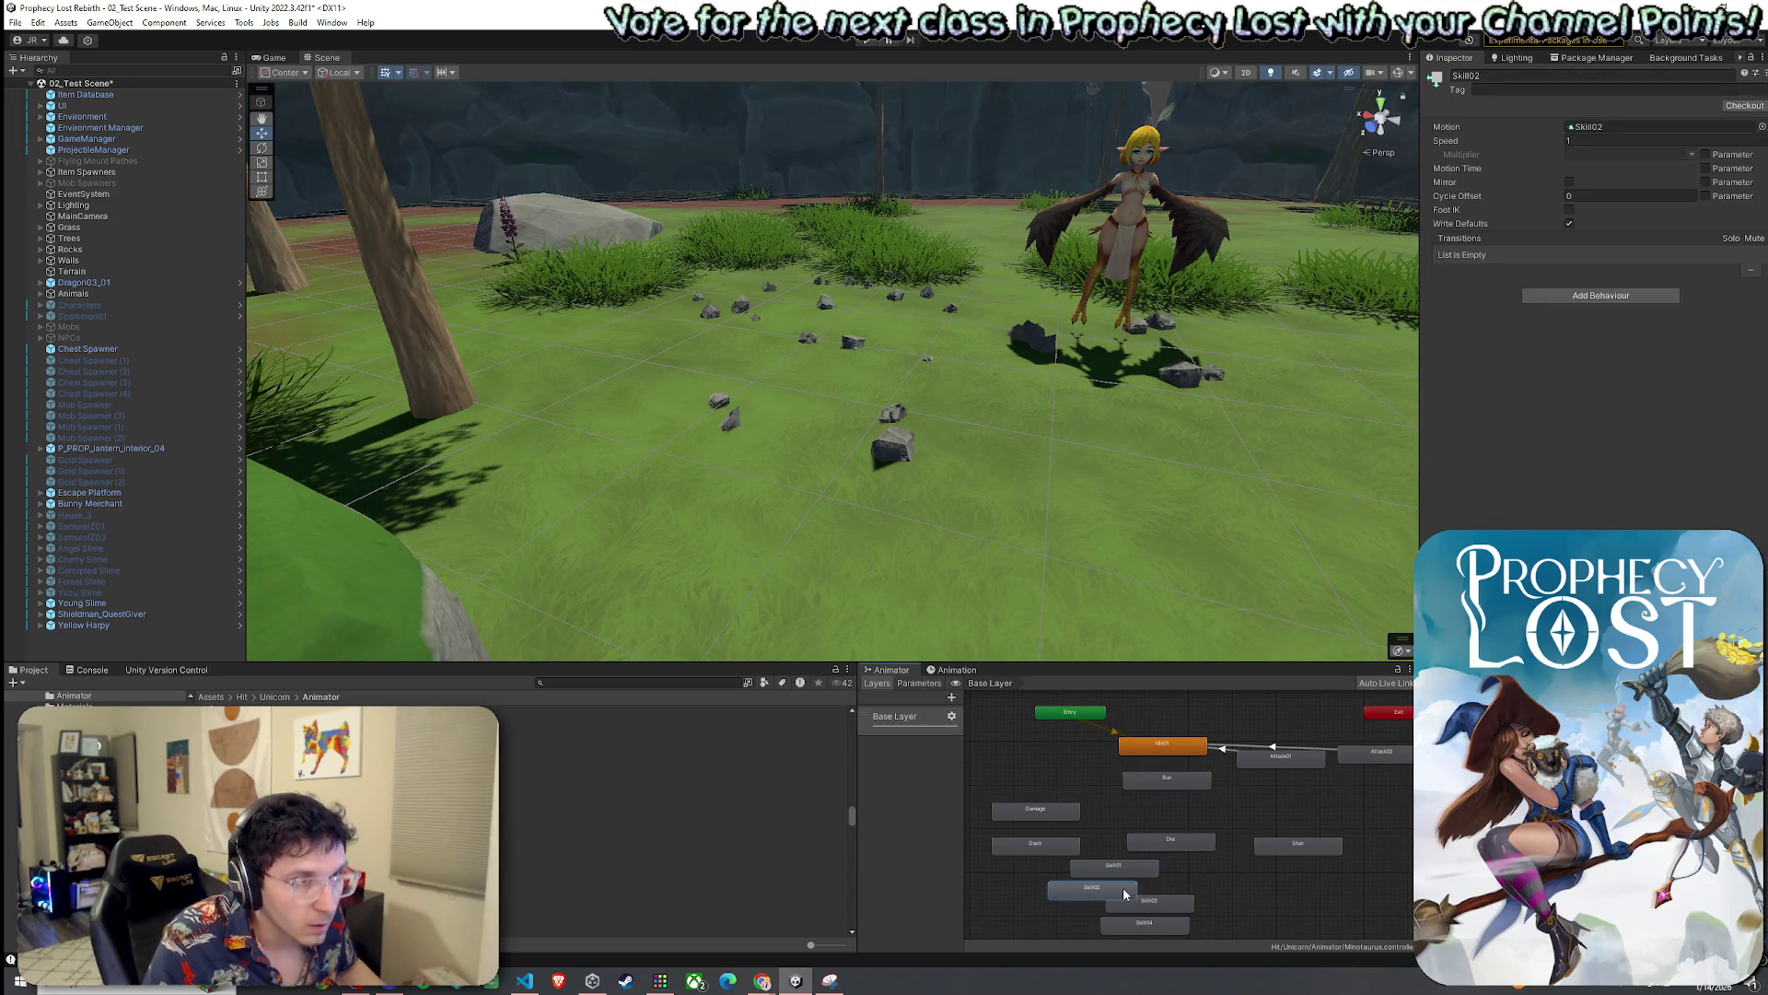
double_click(1124, 887)
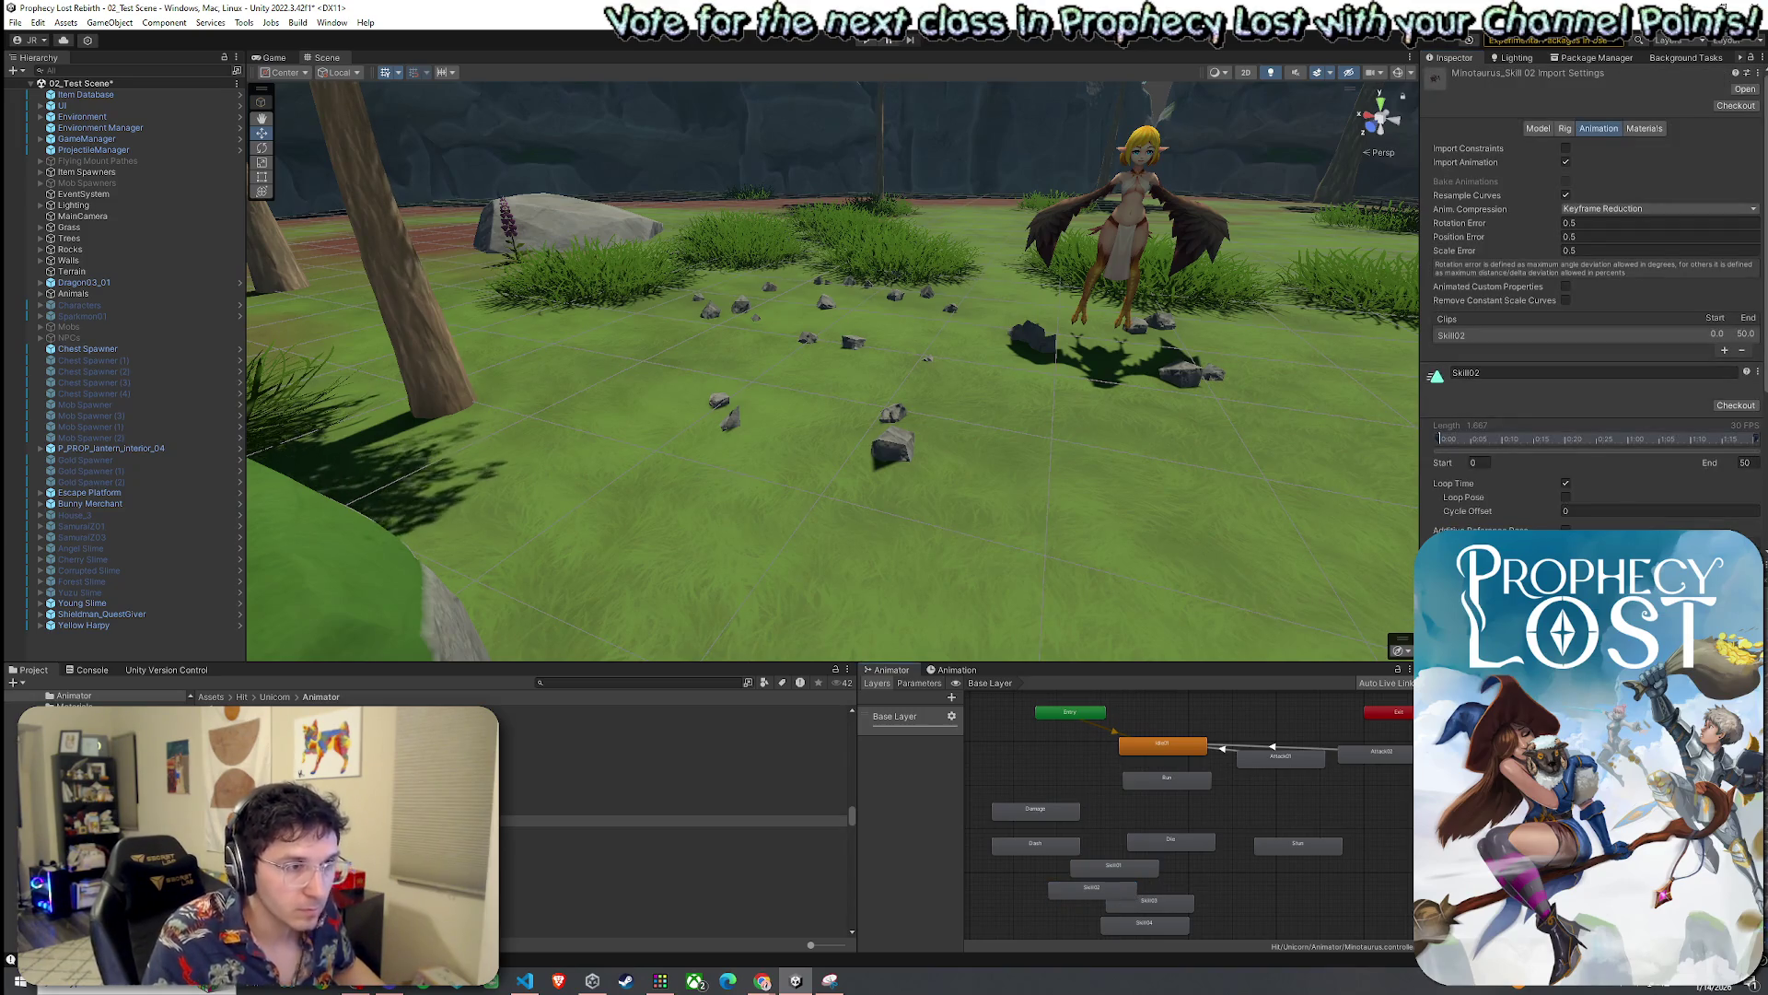
click(1087, 892)
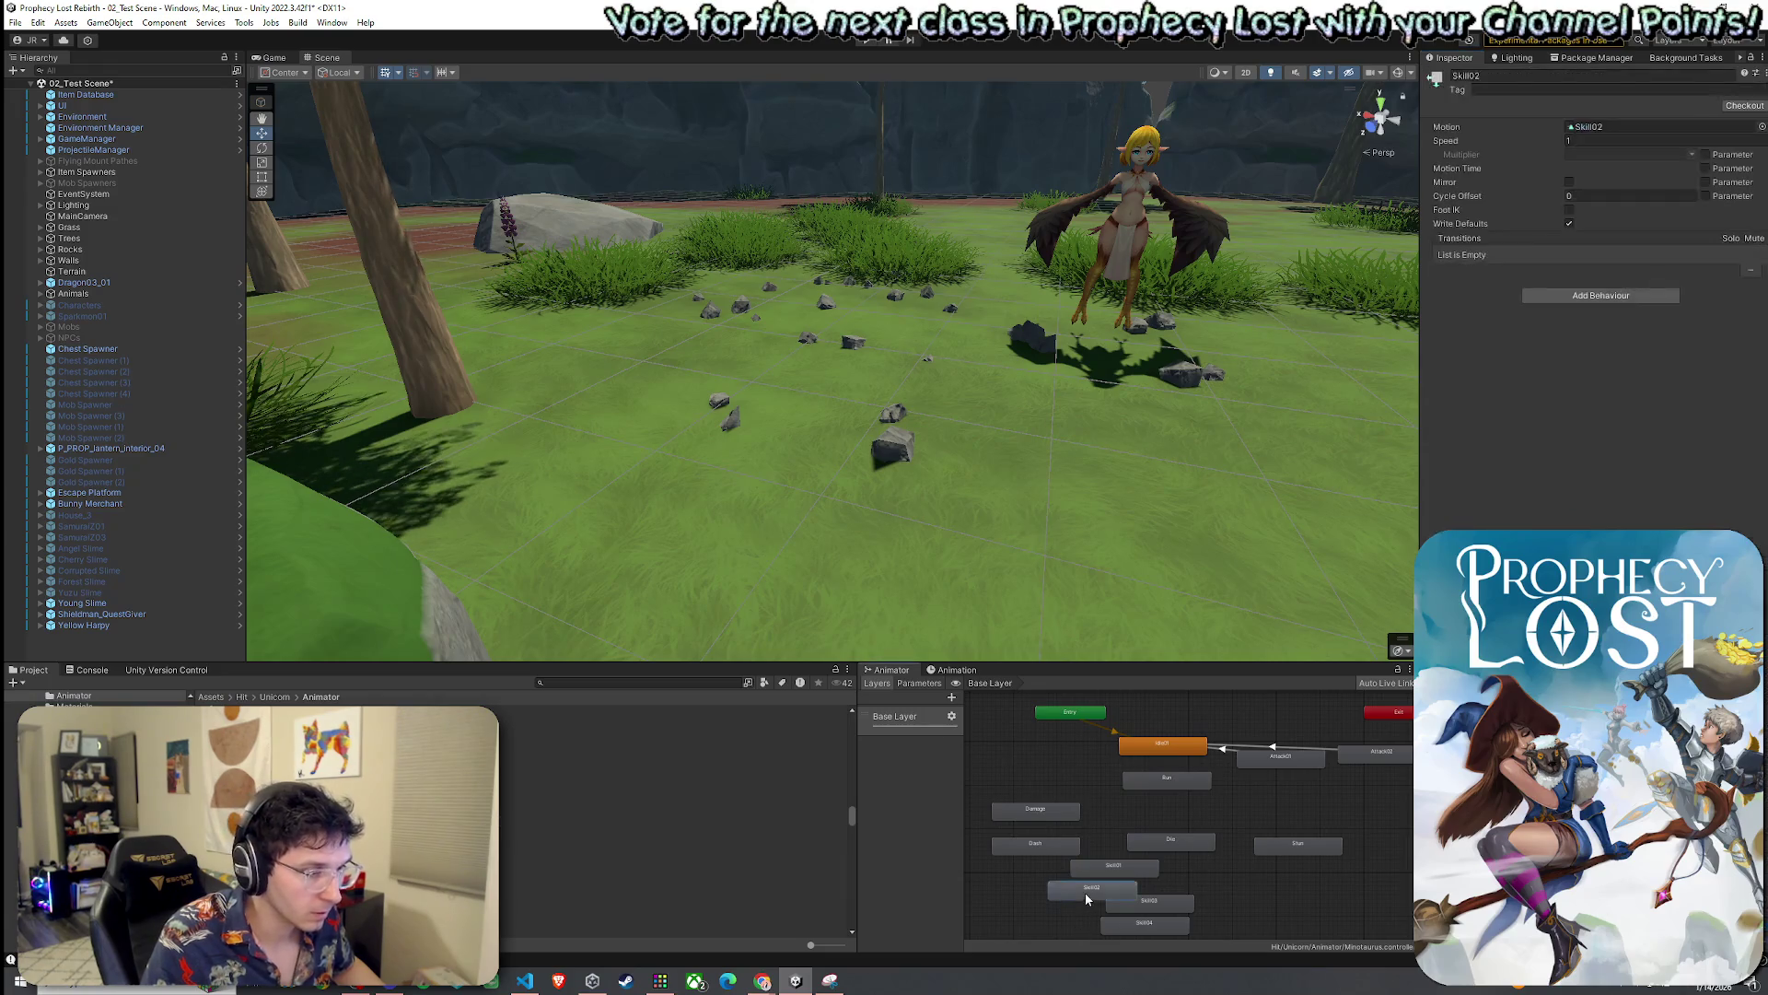
drag(1085, 892, 1295, 807)
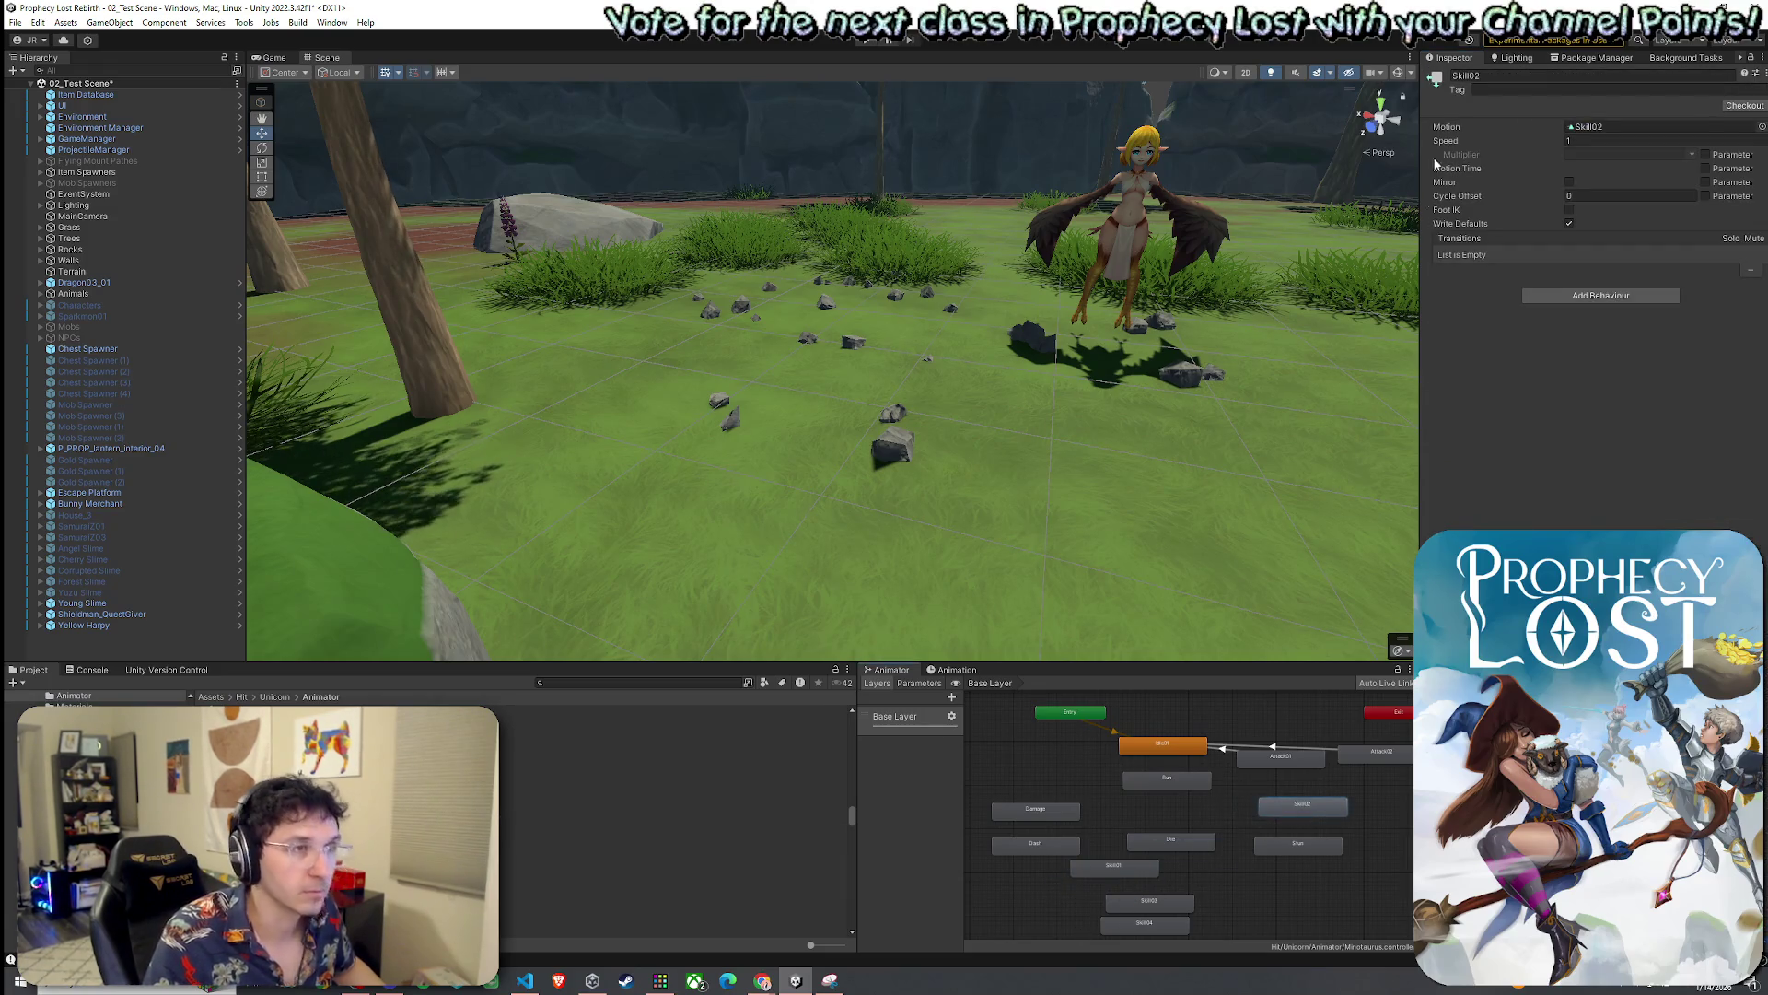
double_click(1488, 76)
text(Aggro)
key(Return)
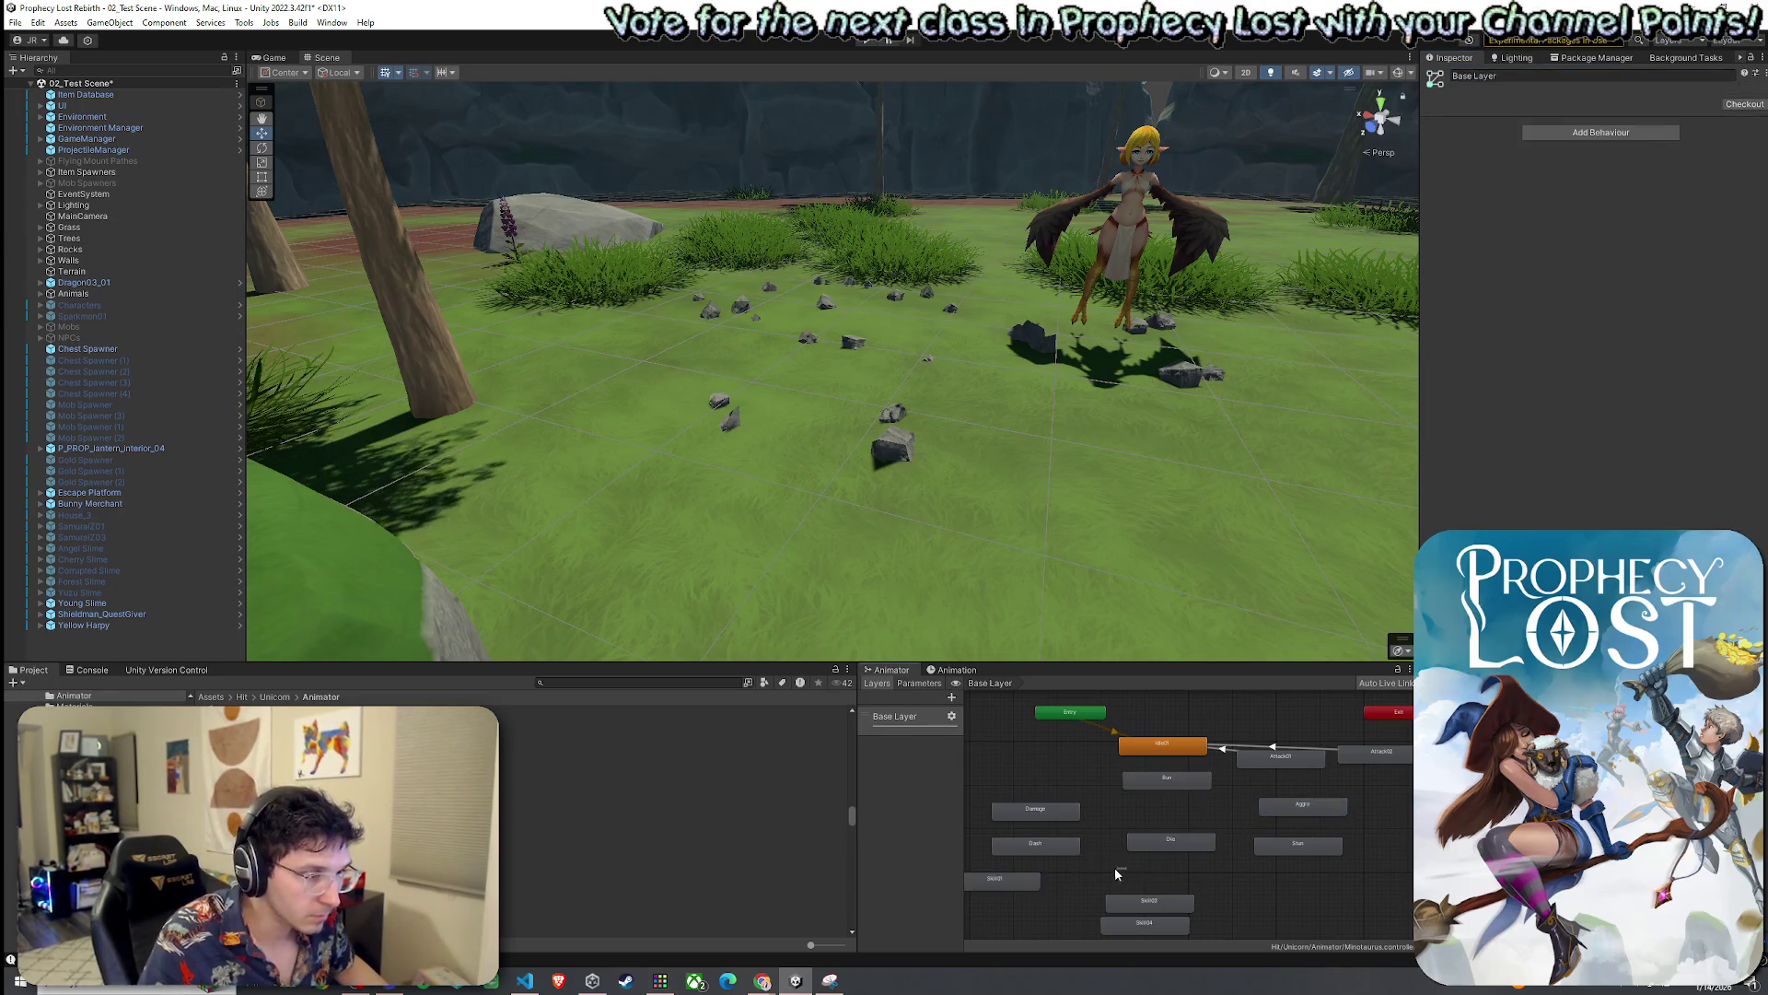
Stack the Skill01, Skill03, Skill04, Dash and Damage states into one column, then open Assets > Prefabs
drag(1114, 867, 1014, 868)
mouse_move(1137, 900)
mouse_down()
mouse_move(1011, 891)
mouse_move(1018, 905)
mouse_up()
drag(1035, 843, 1009, 839)
drag(1052, 810, 1039, 814)
click(1235, 864)
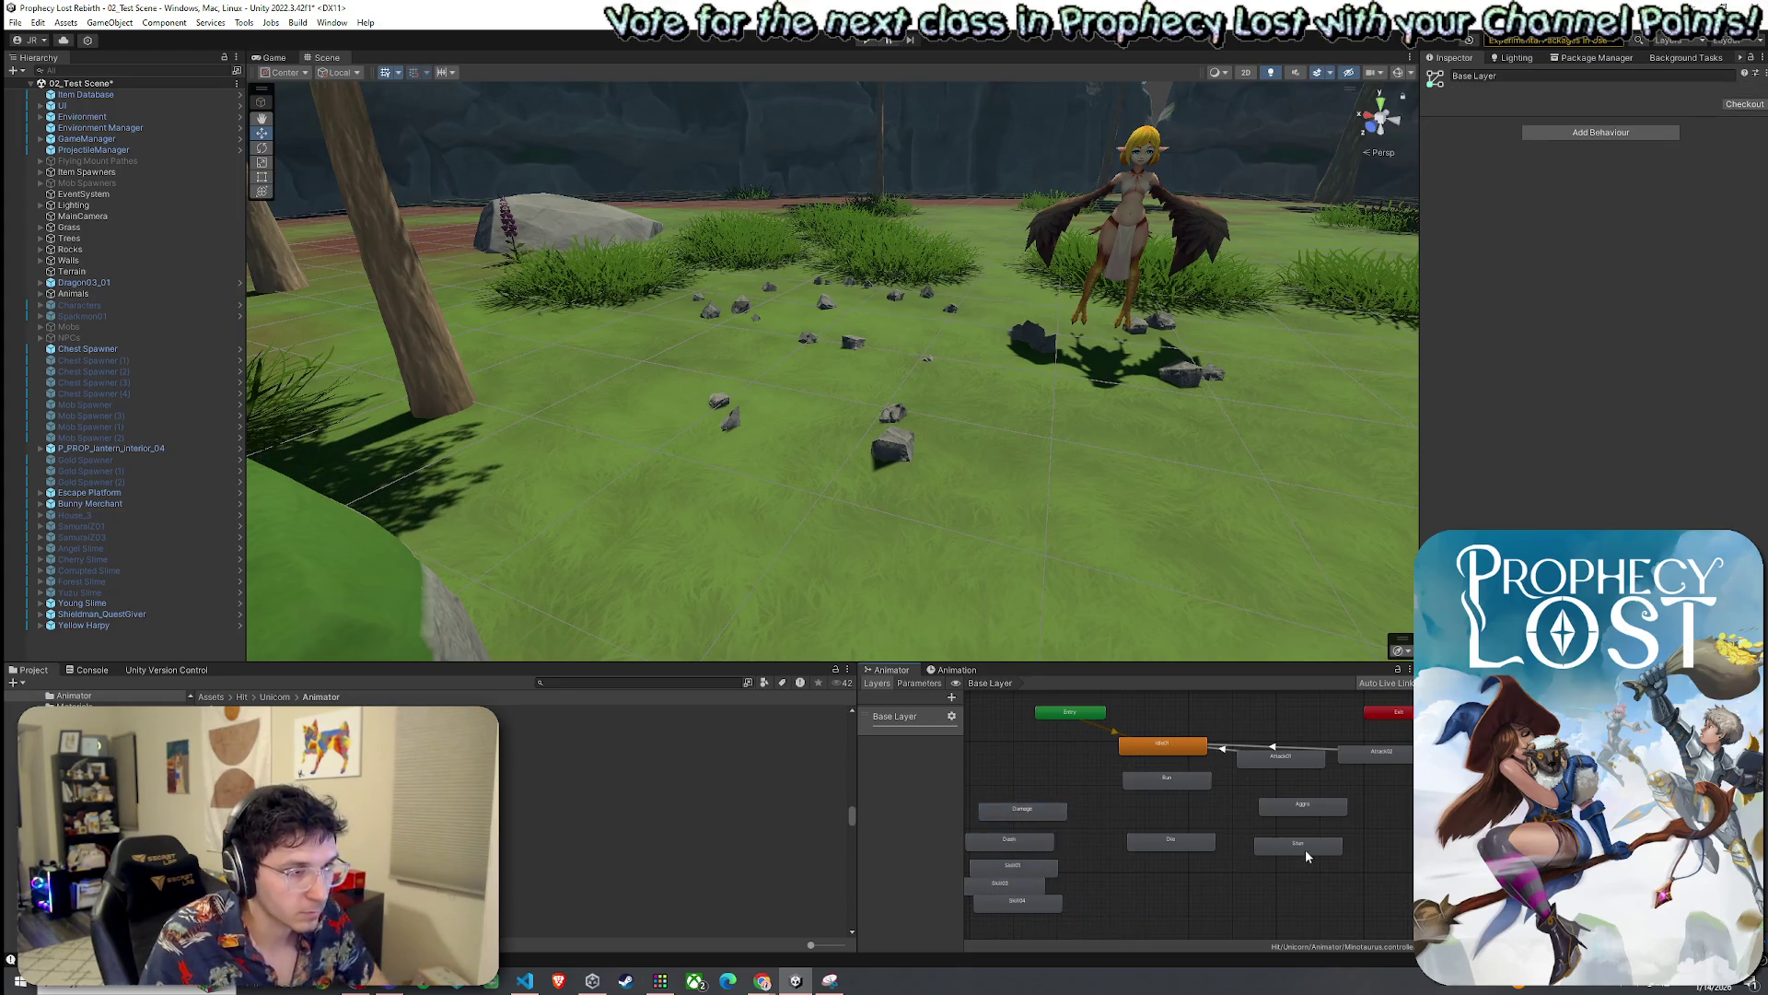
drag(1306, 849, 1251, 858)
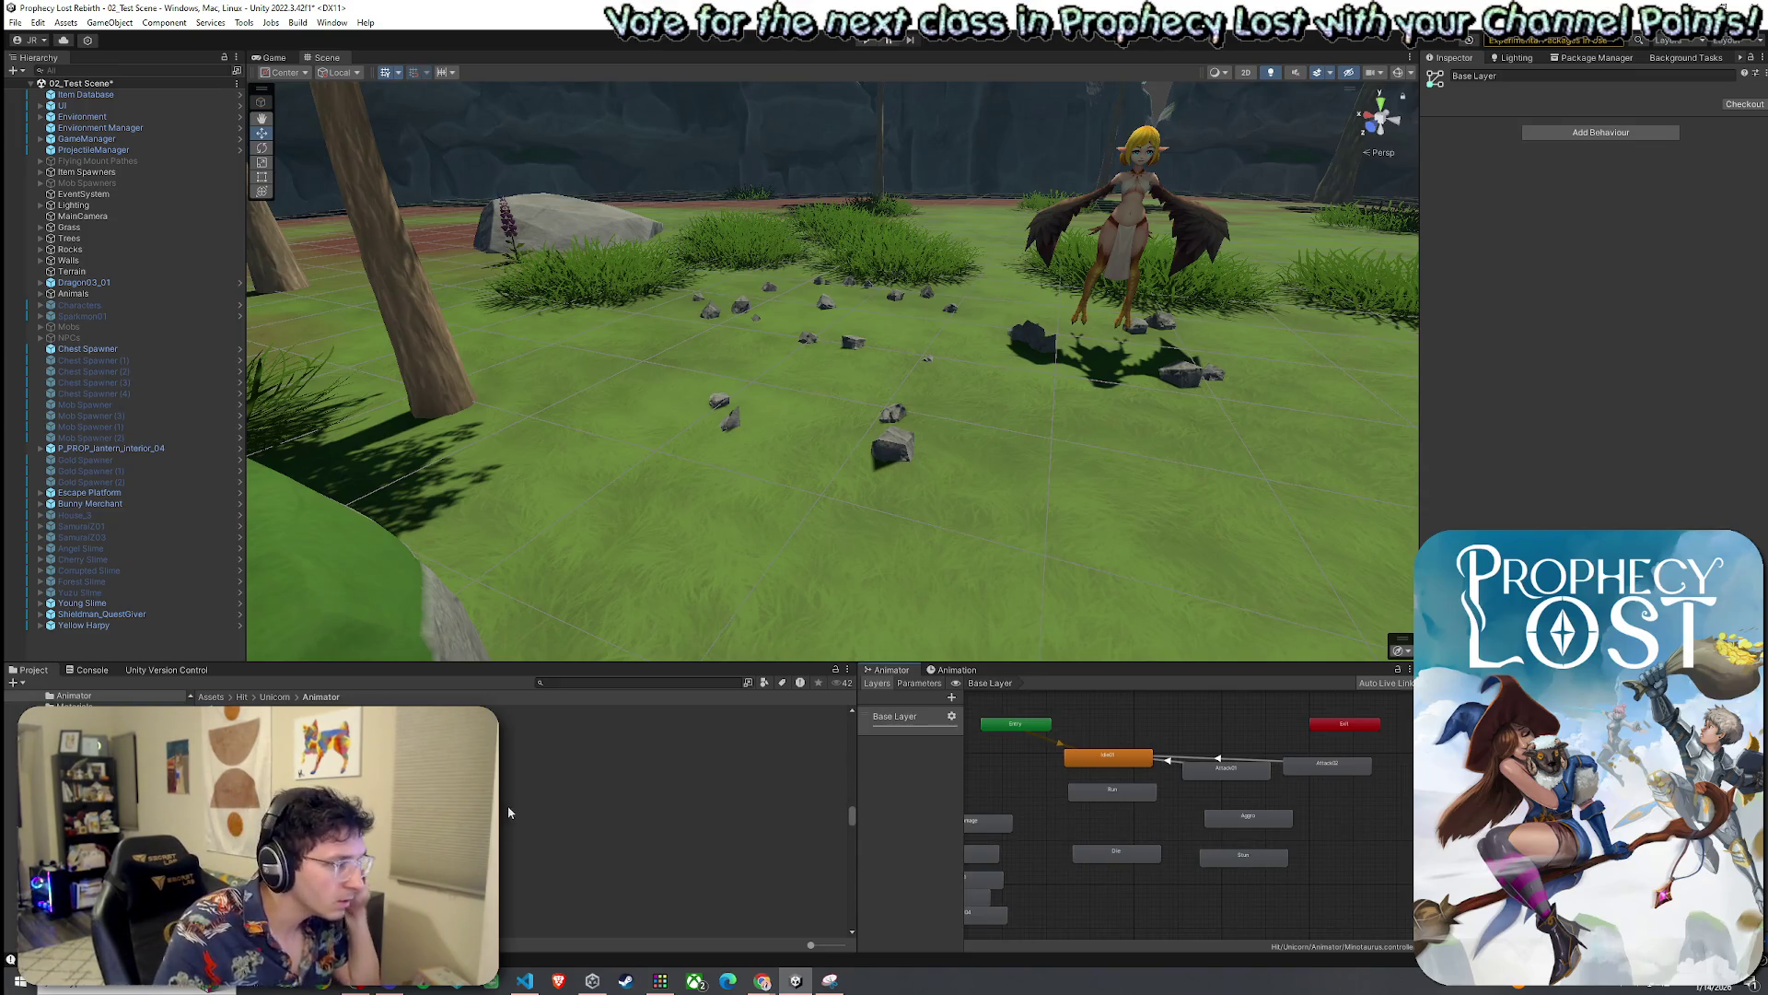
click(211, 697)
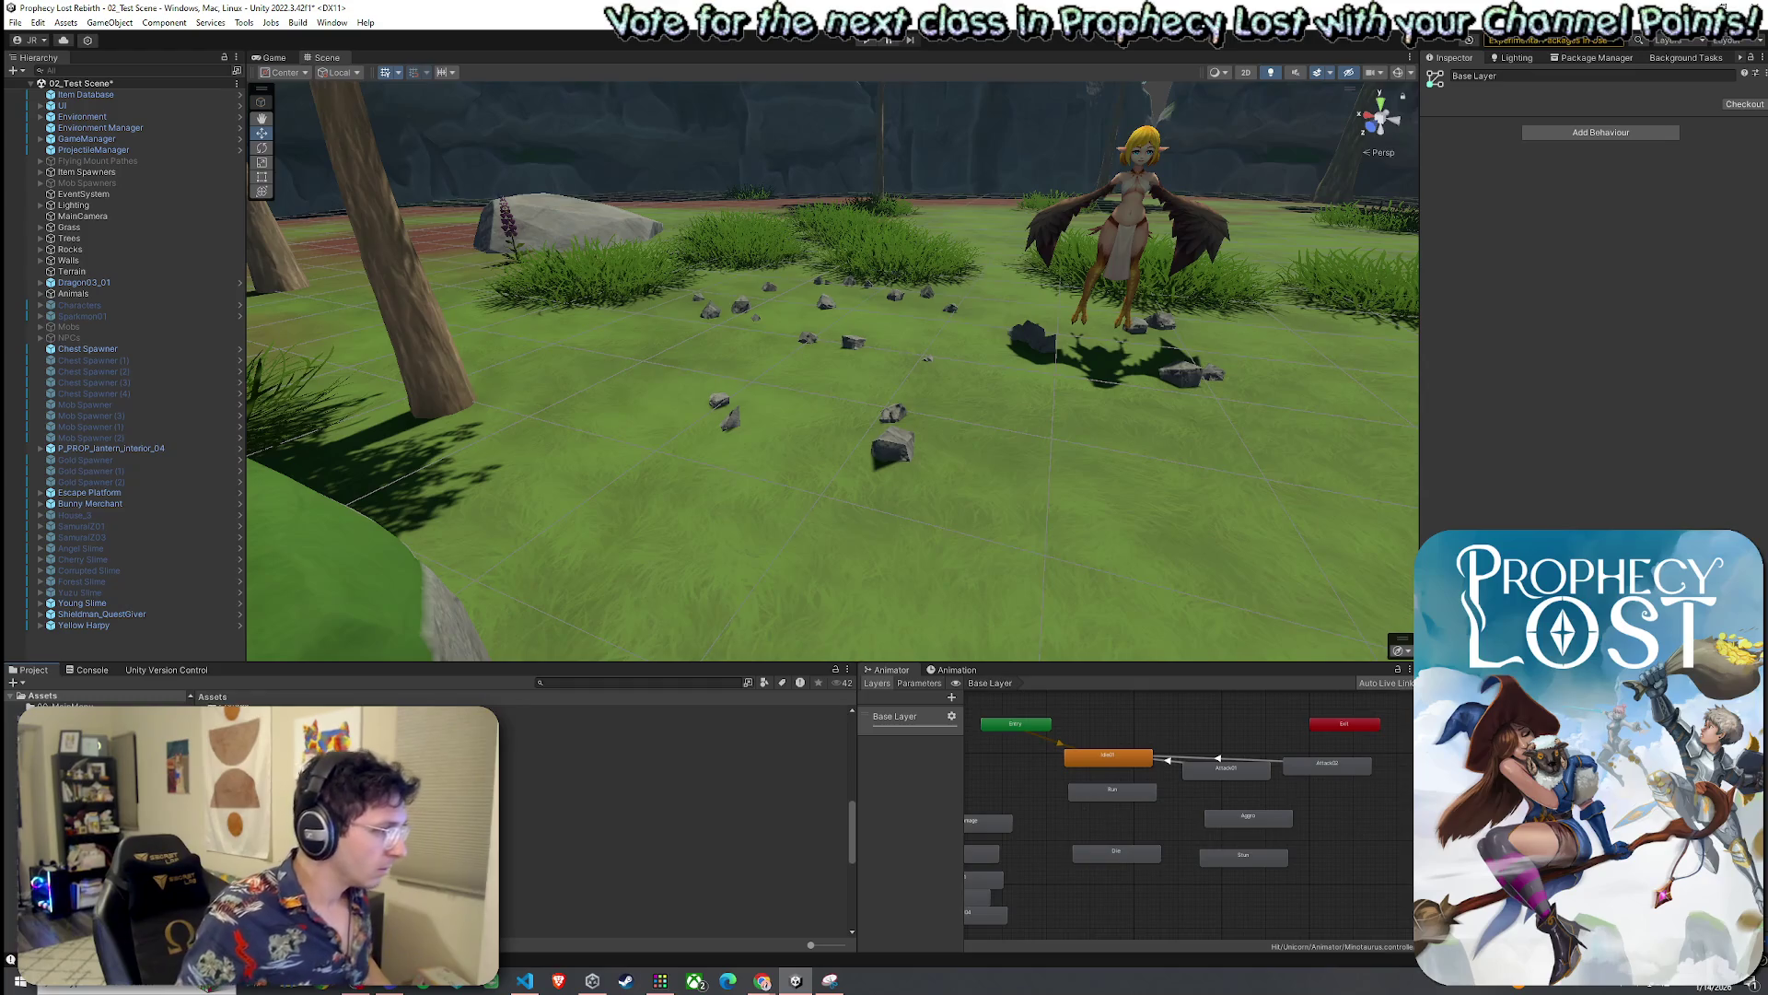
double_click(230, 737)
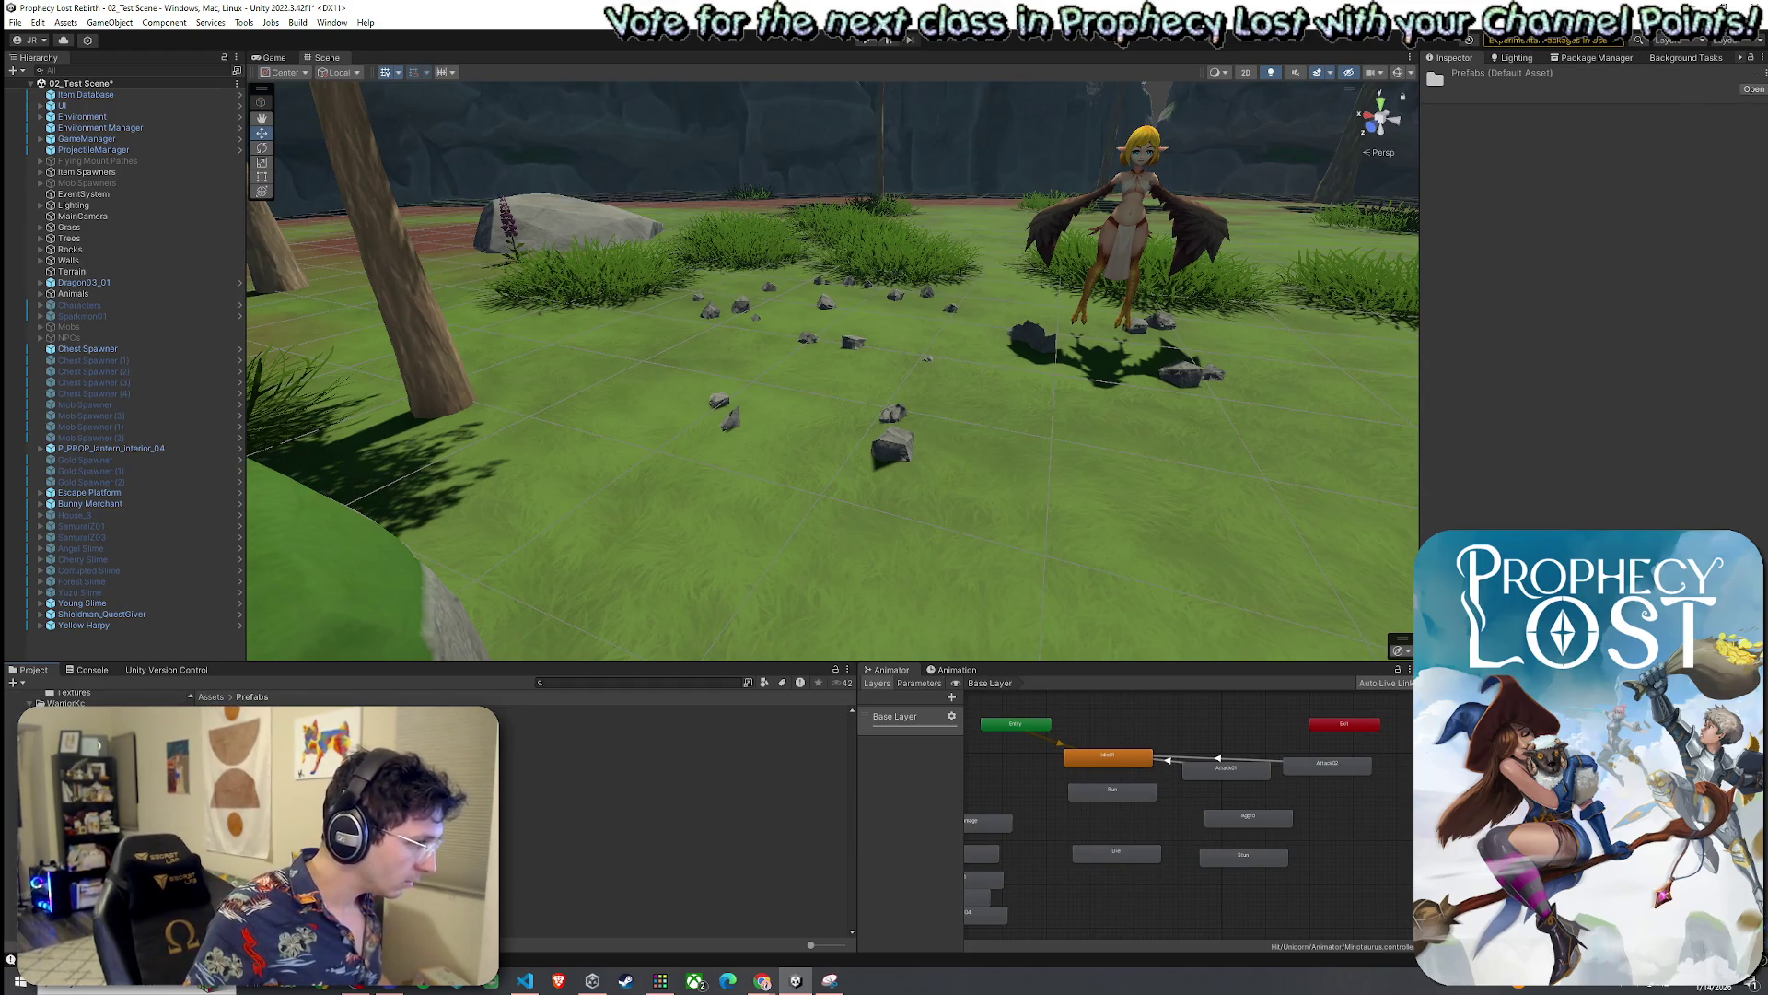
Compare the Minotaurus and Forest Slime prefabs, then open Minotaurus in Prefab Mode
double_click(230, 728)
click(276, 754)
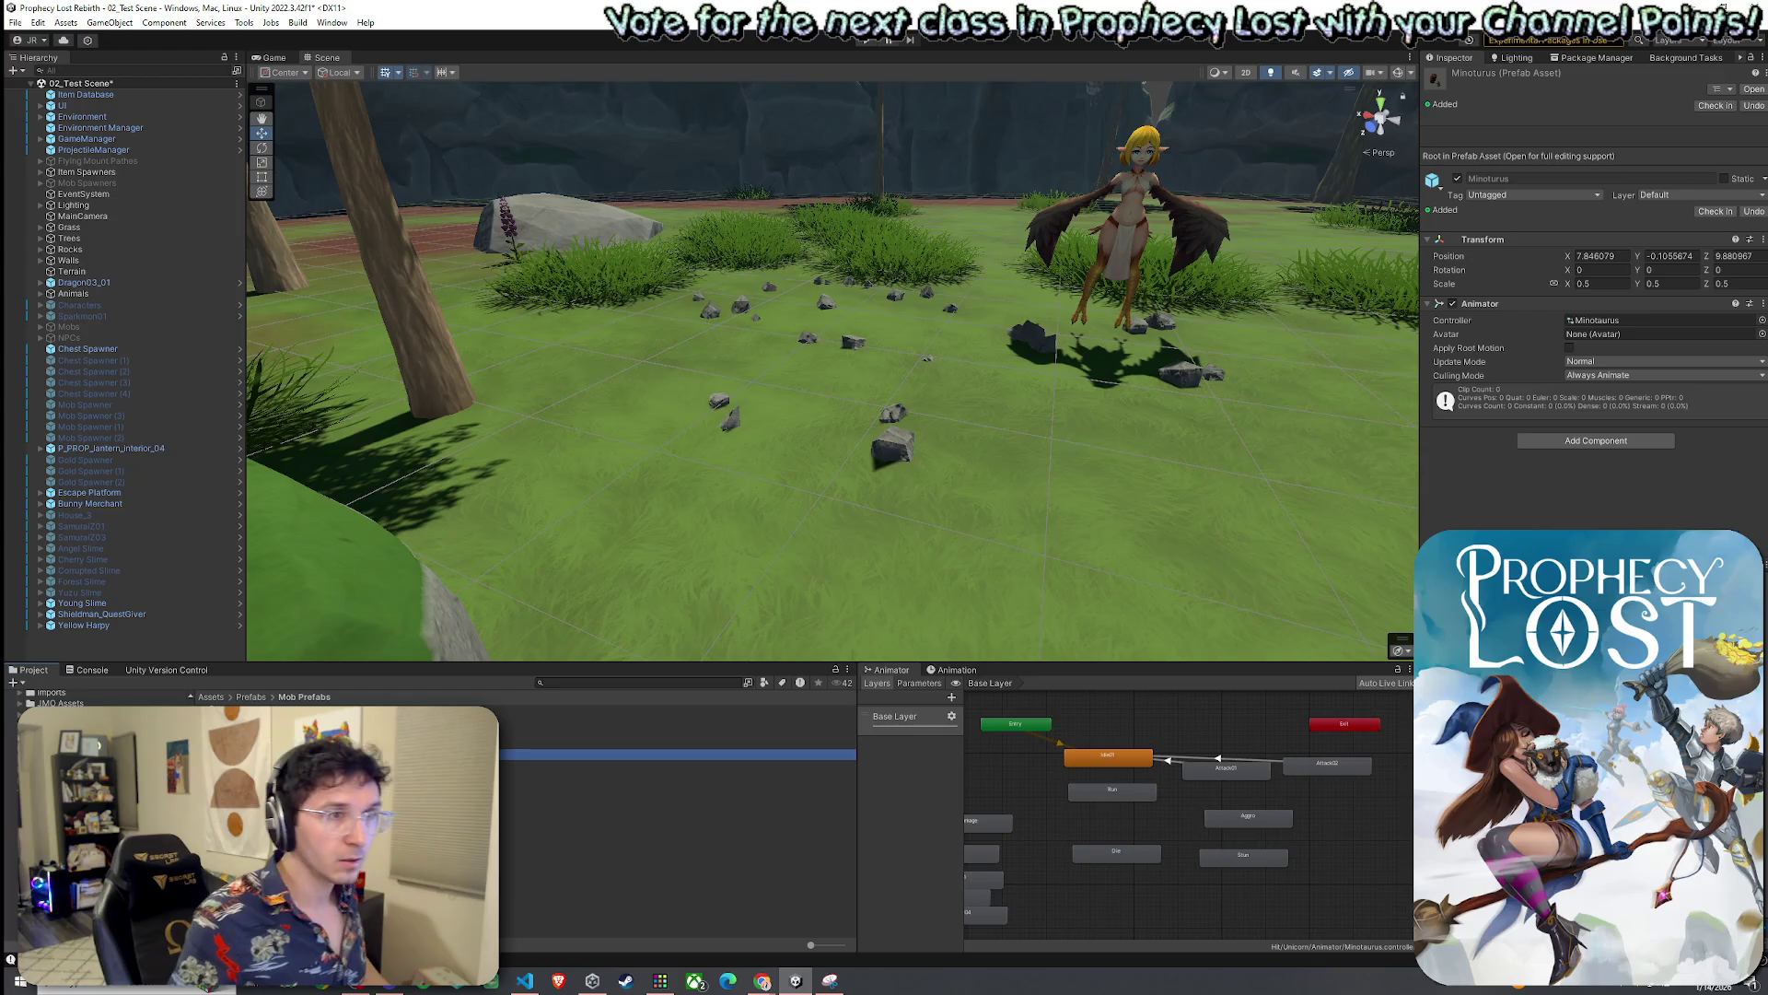
click(277, 744)
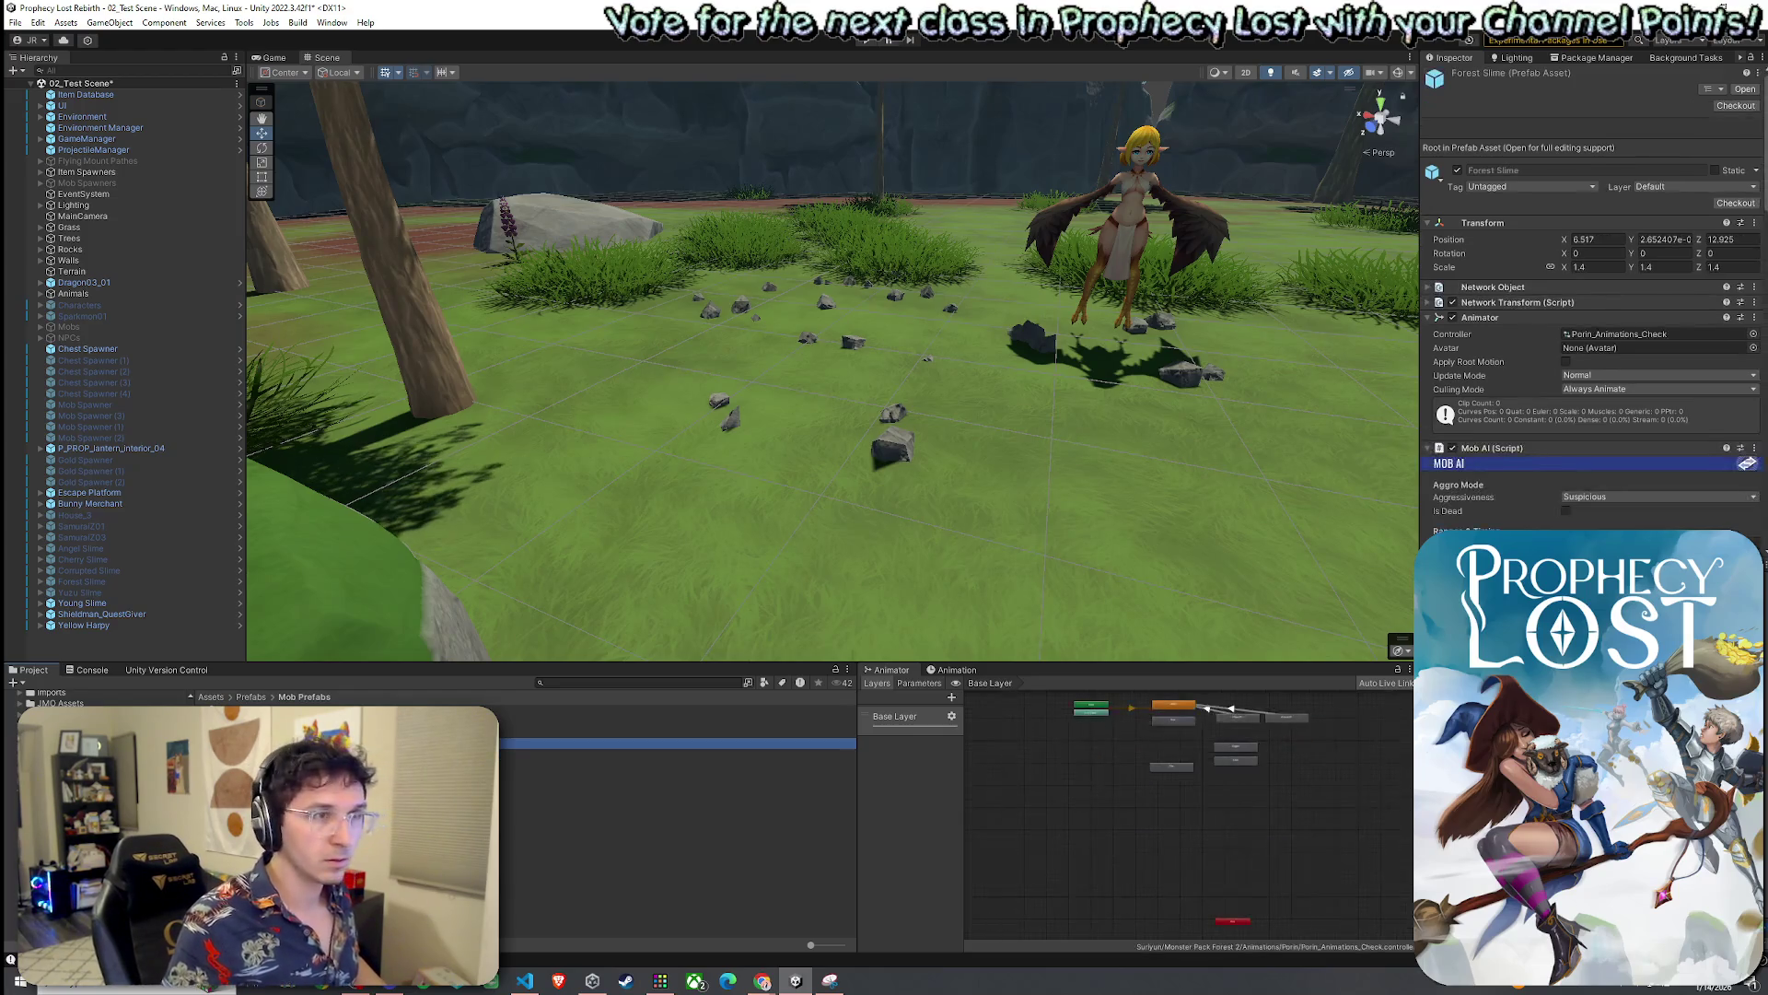
click(276, 754)
click(1596, 441)
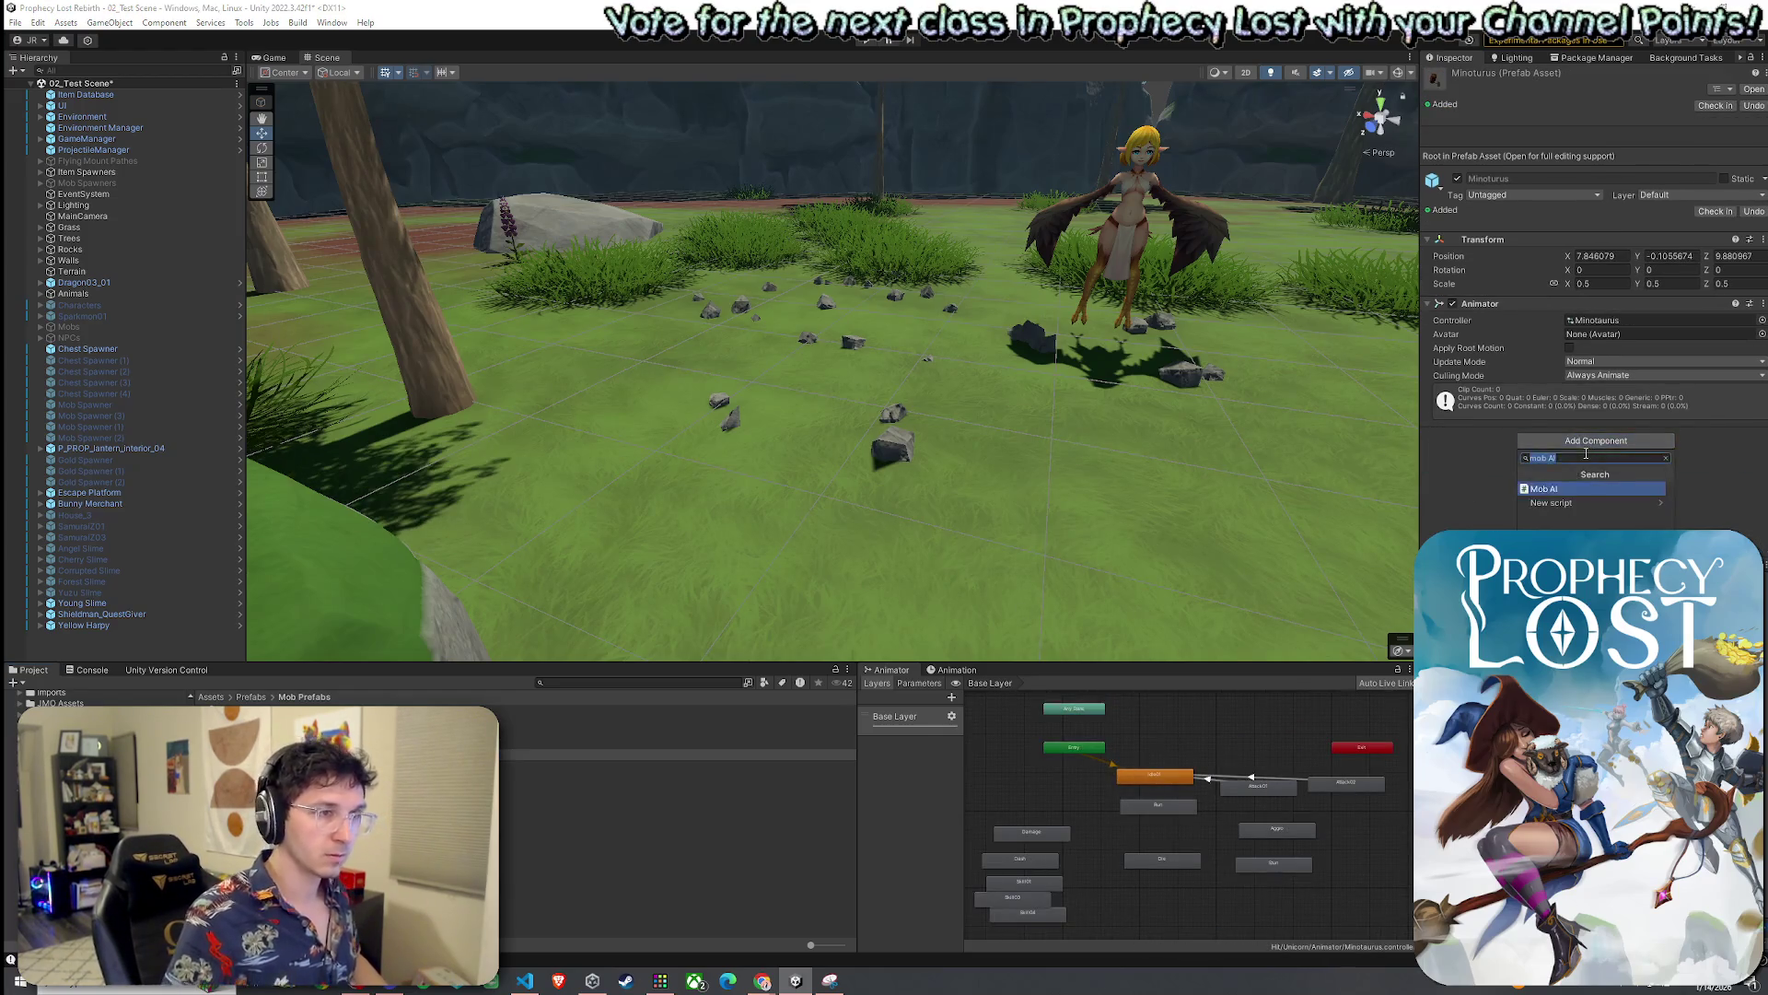
double_click(276, 755)
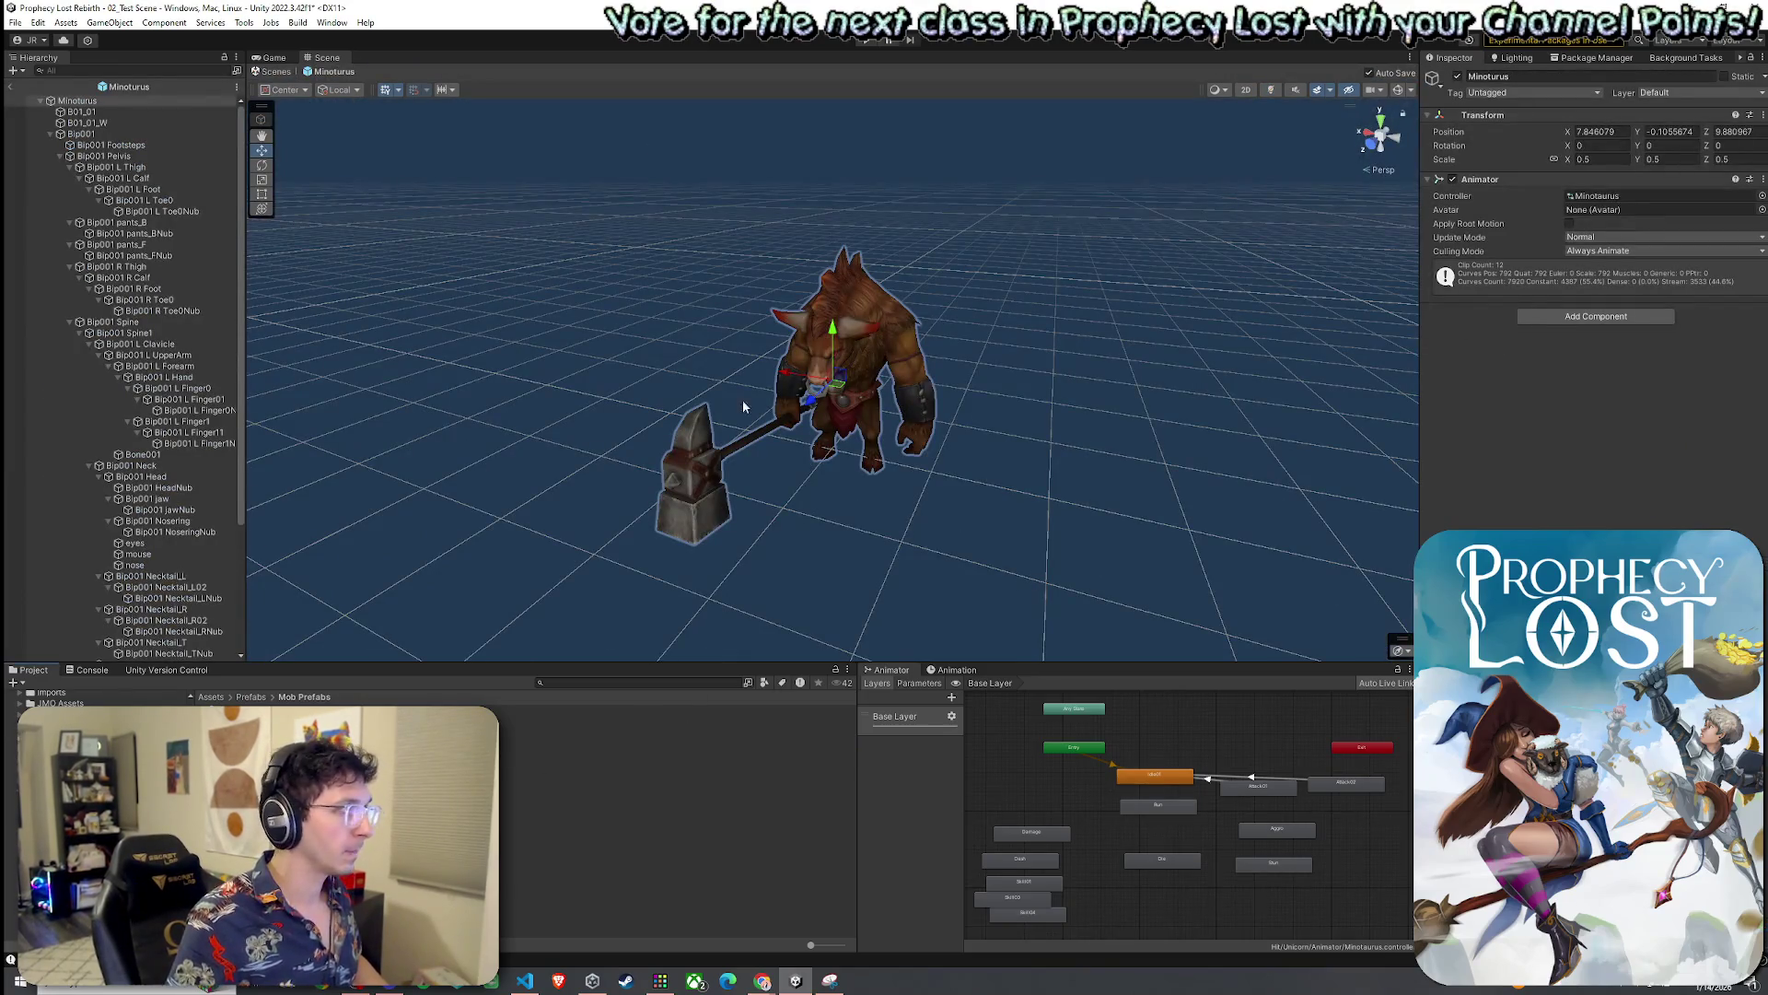
Add a Network Object component to the Minotaurus prefab
click(50, 134)
click(1615, 318)
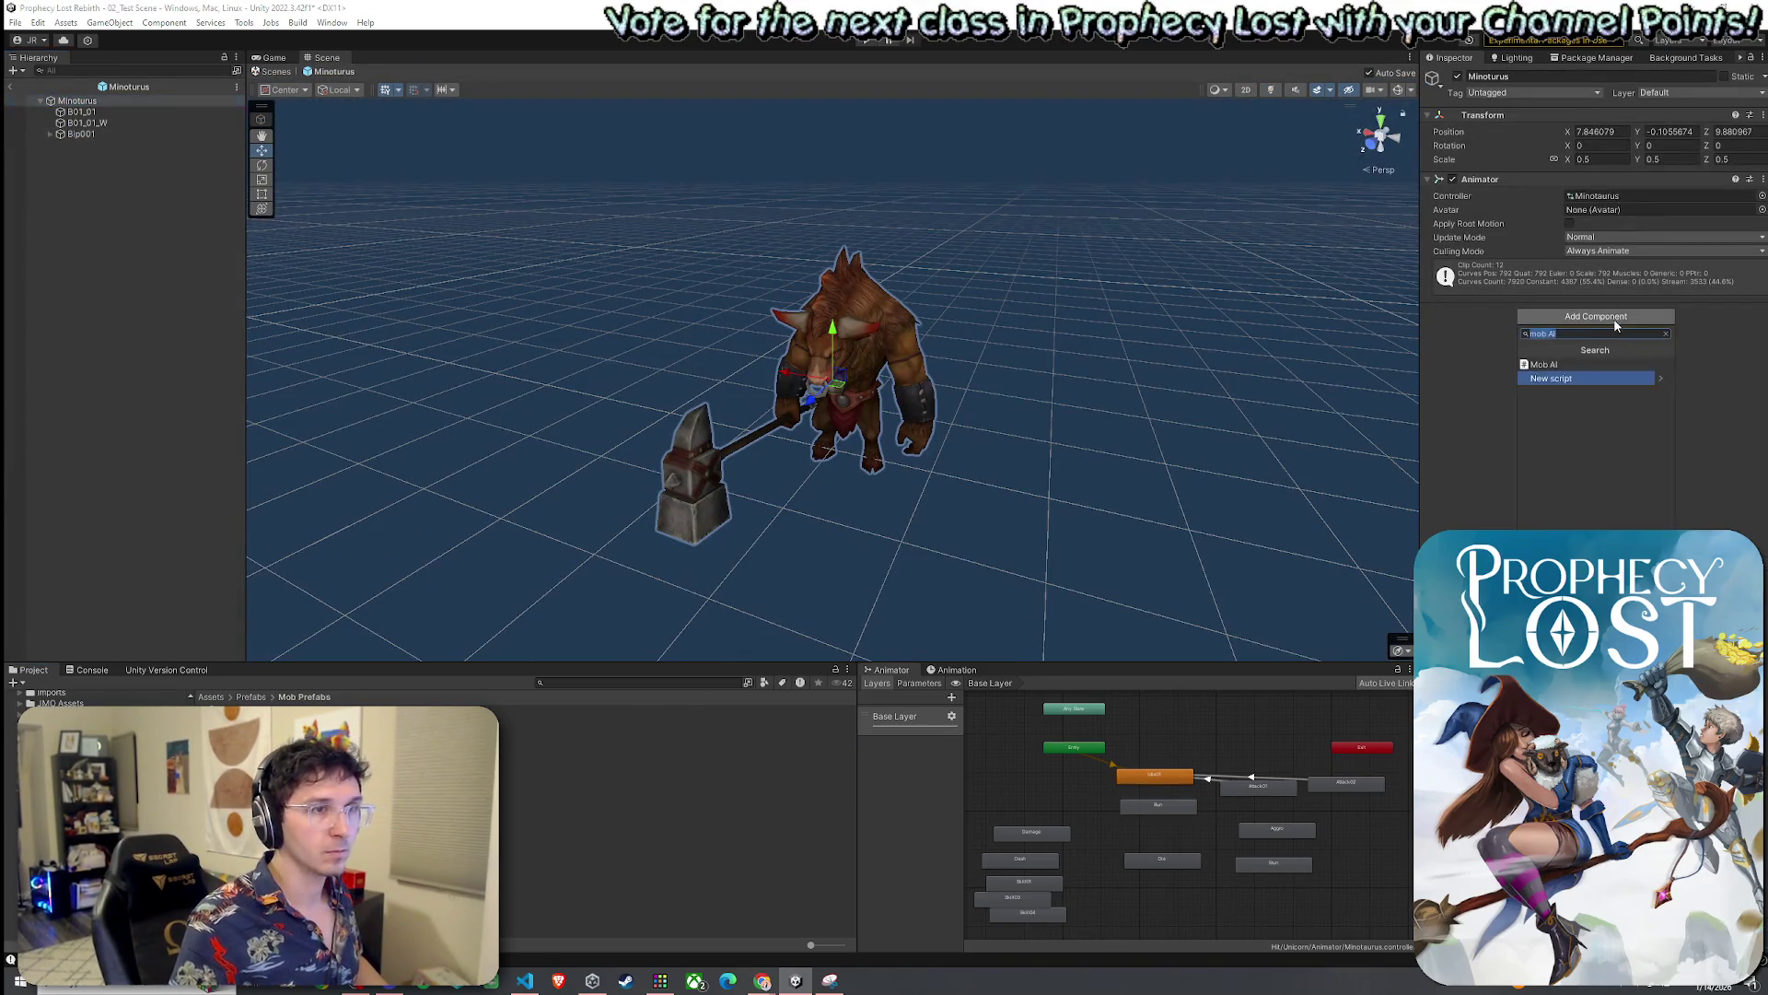
text(network)
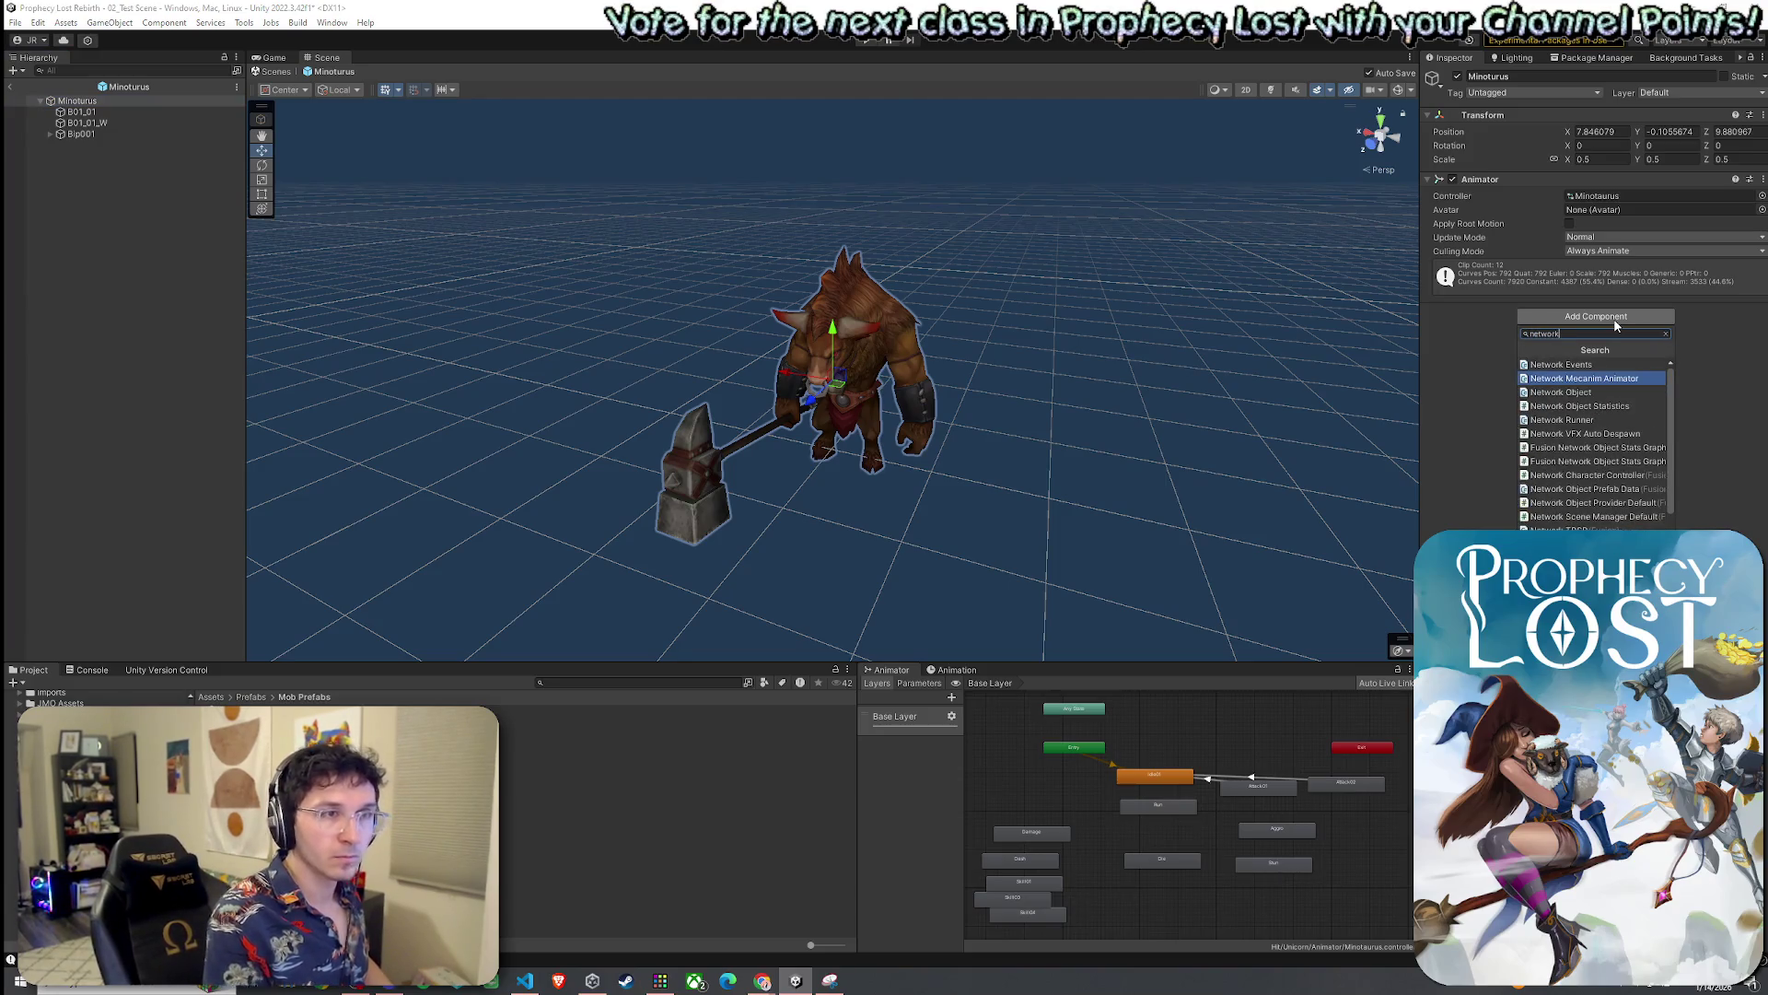
click(1568, 392)
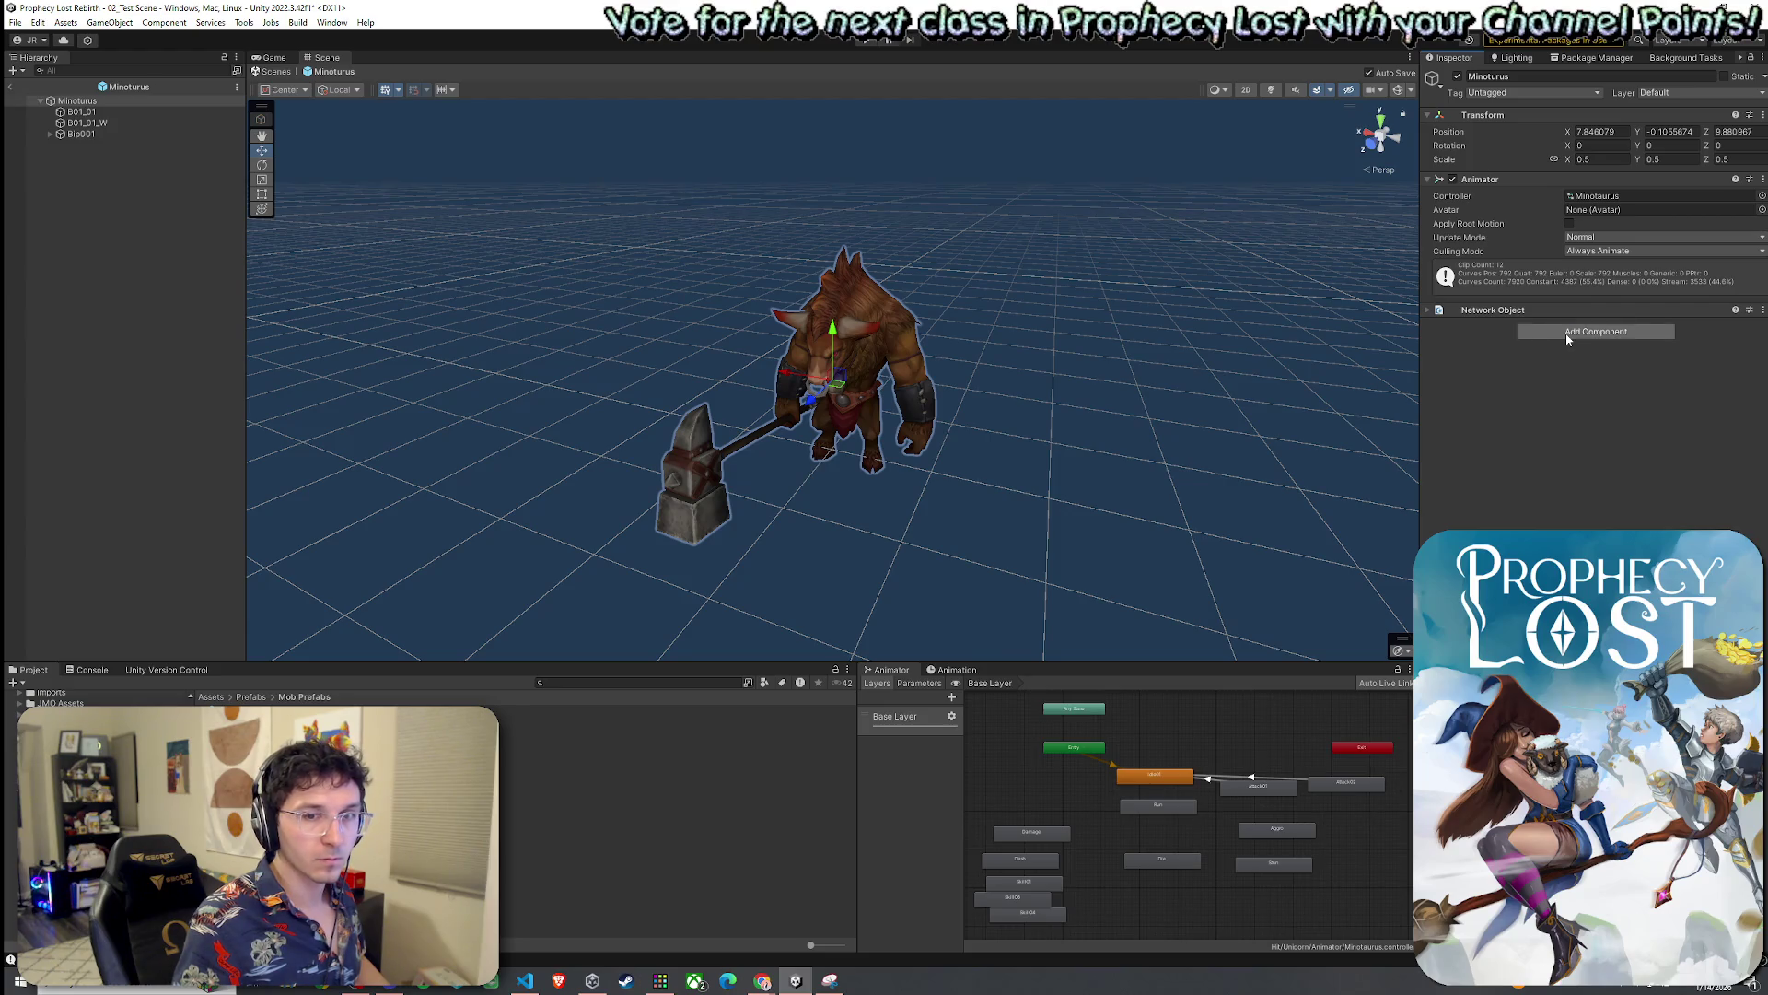
Add a Network Transform (Script) component and collapse it
click(1569, 341)
text(networ)
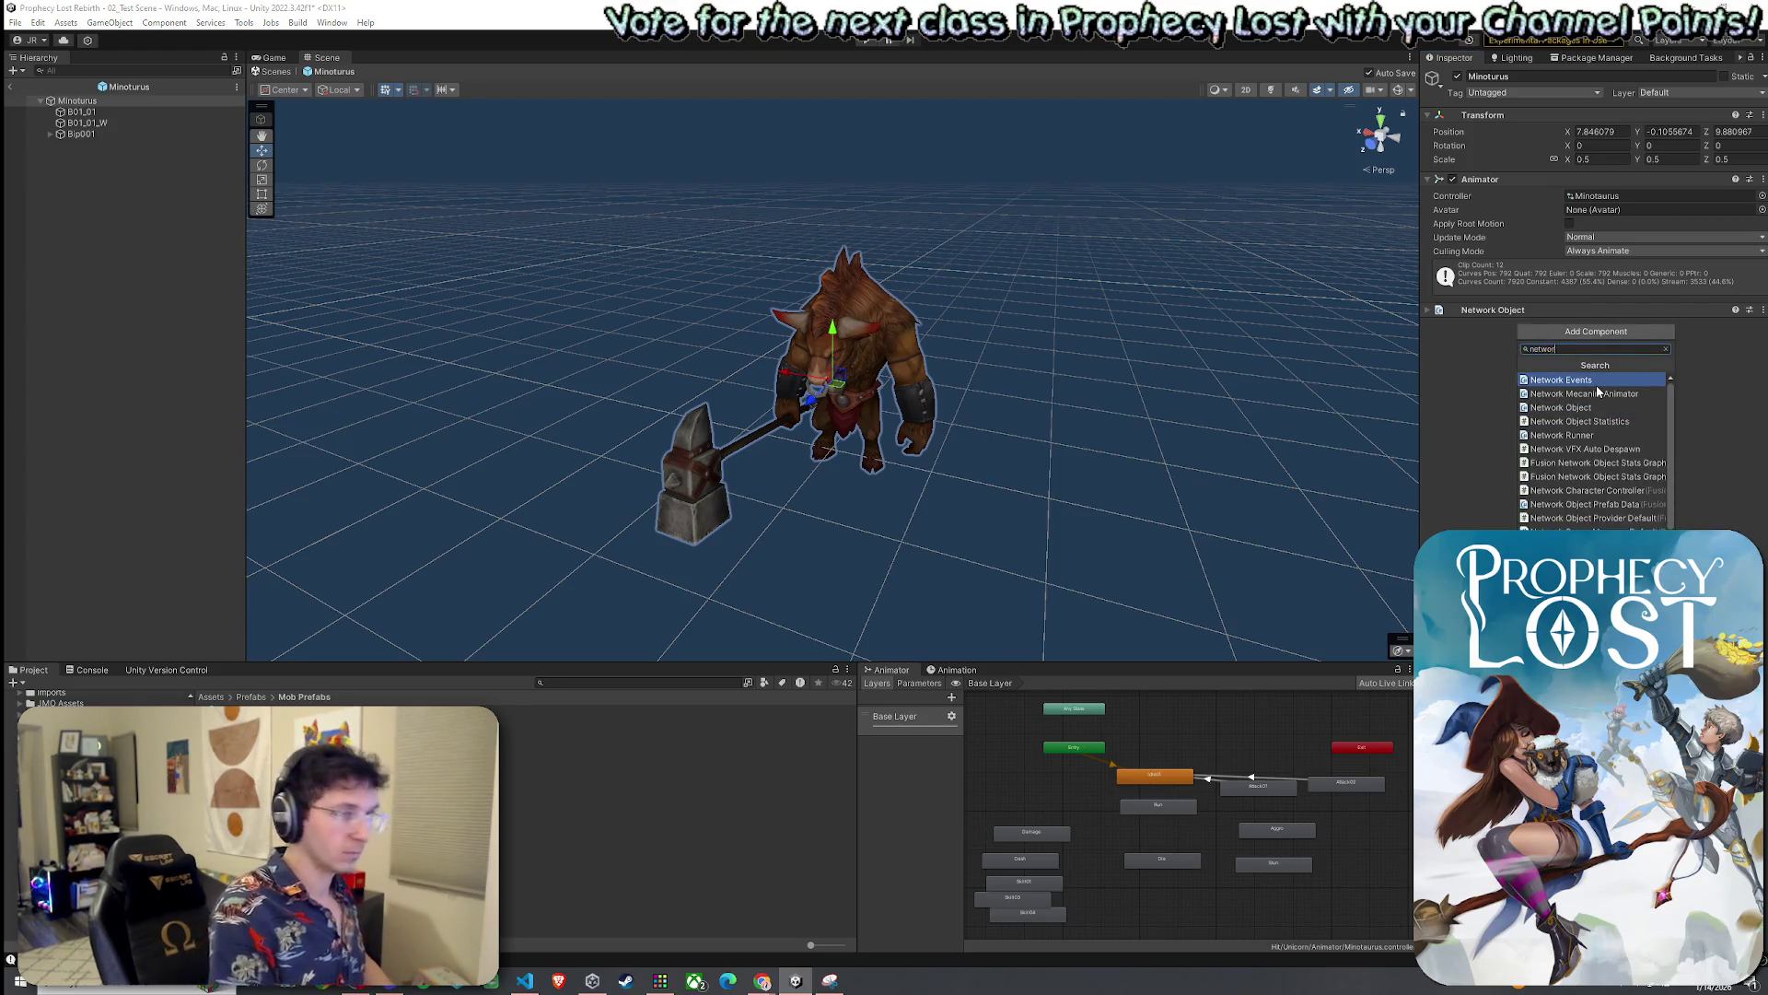
text(transform)
key(Return)
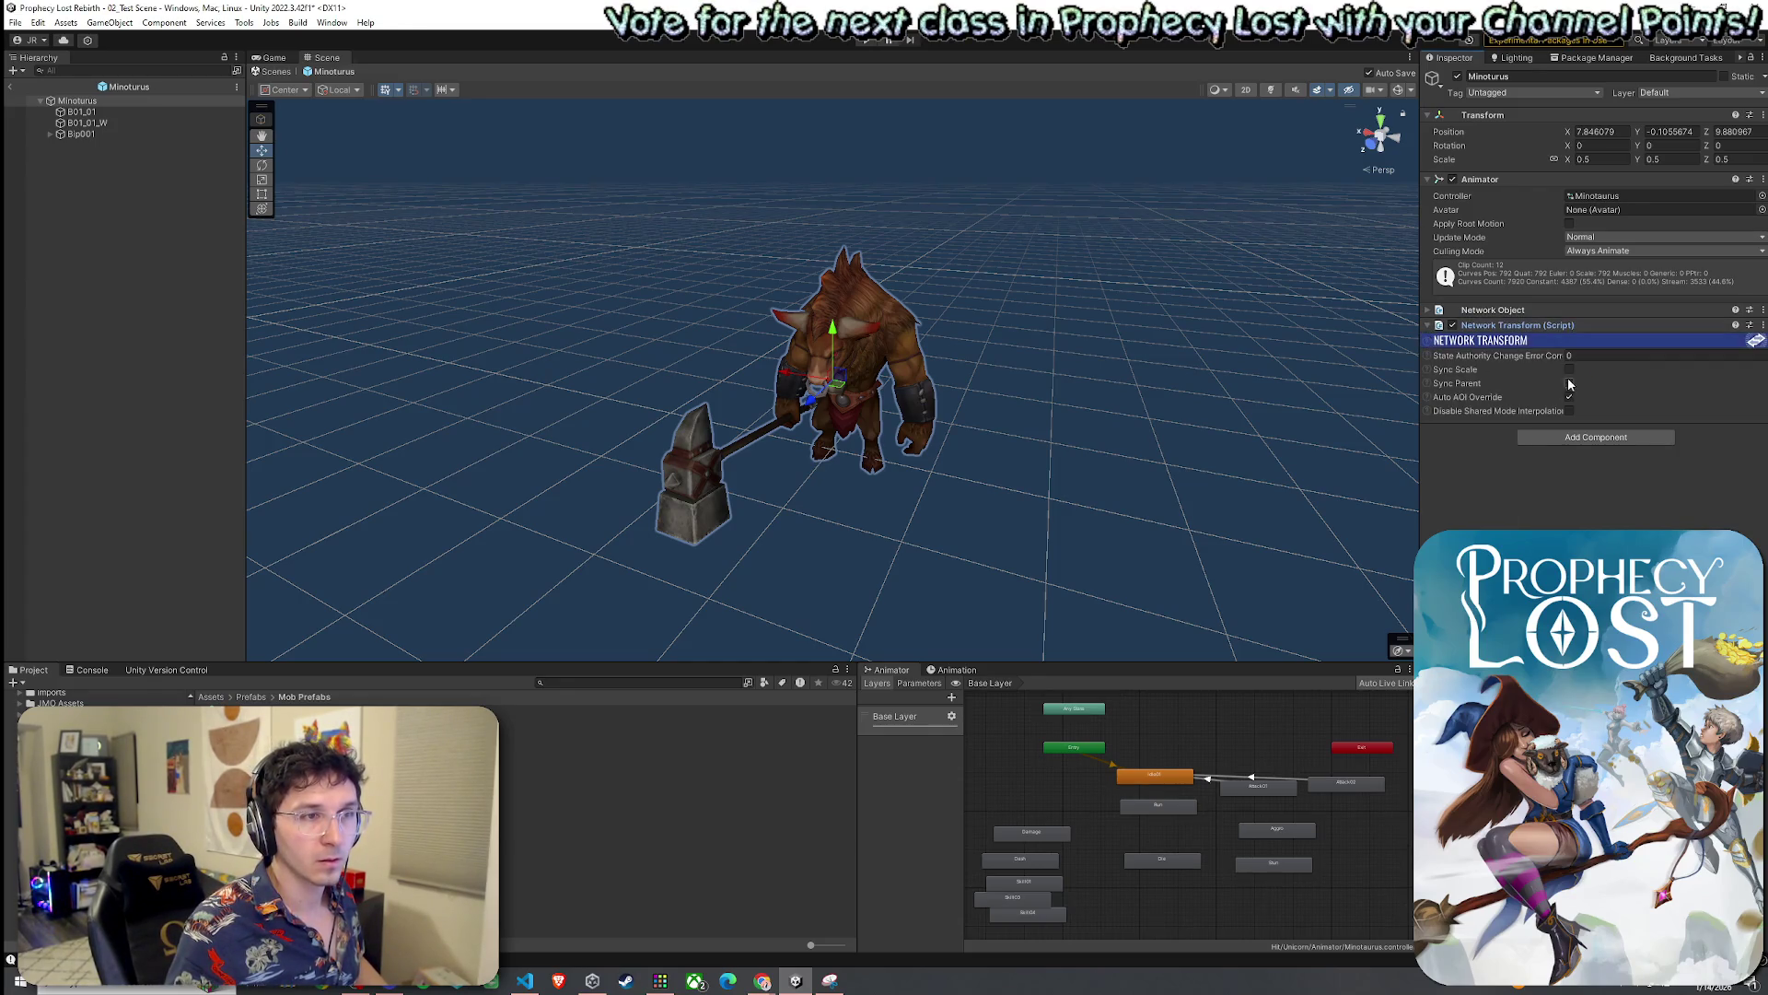
click(1430, 328)
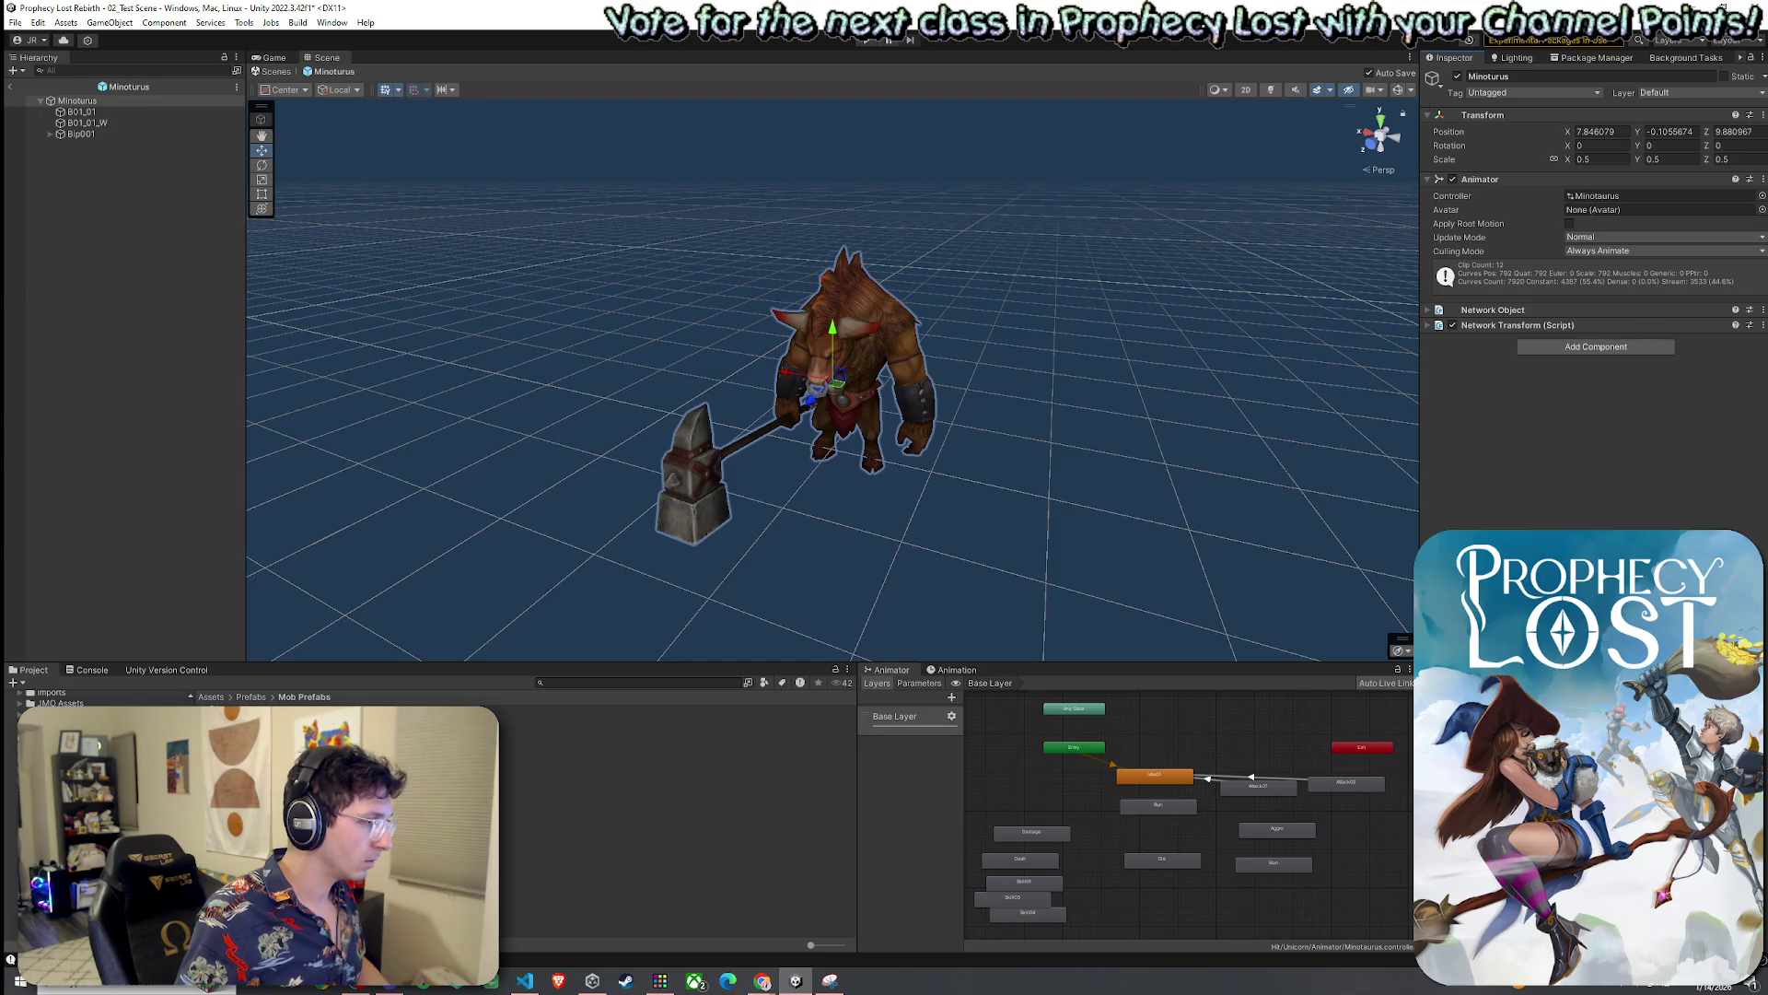
Copy the Spear Goblin's Mob AI component and paste it into Minotaurus as new
double_click(277, 829)
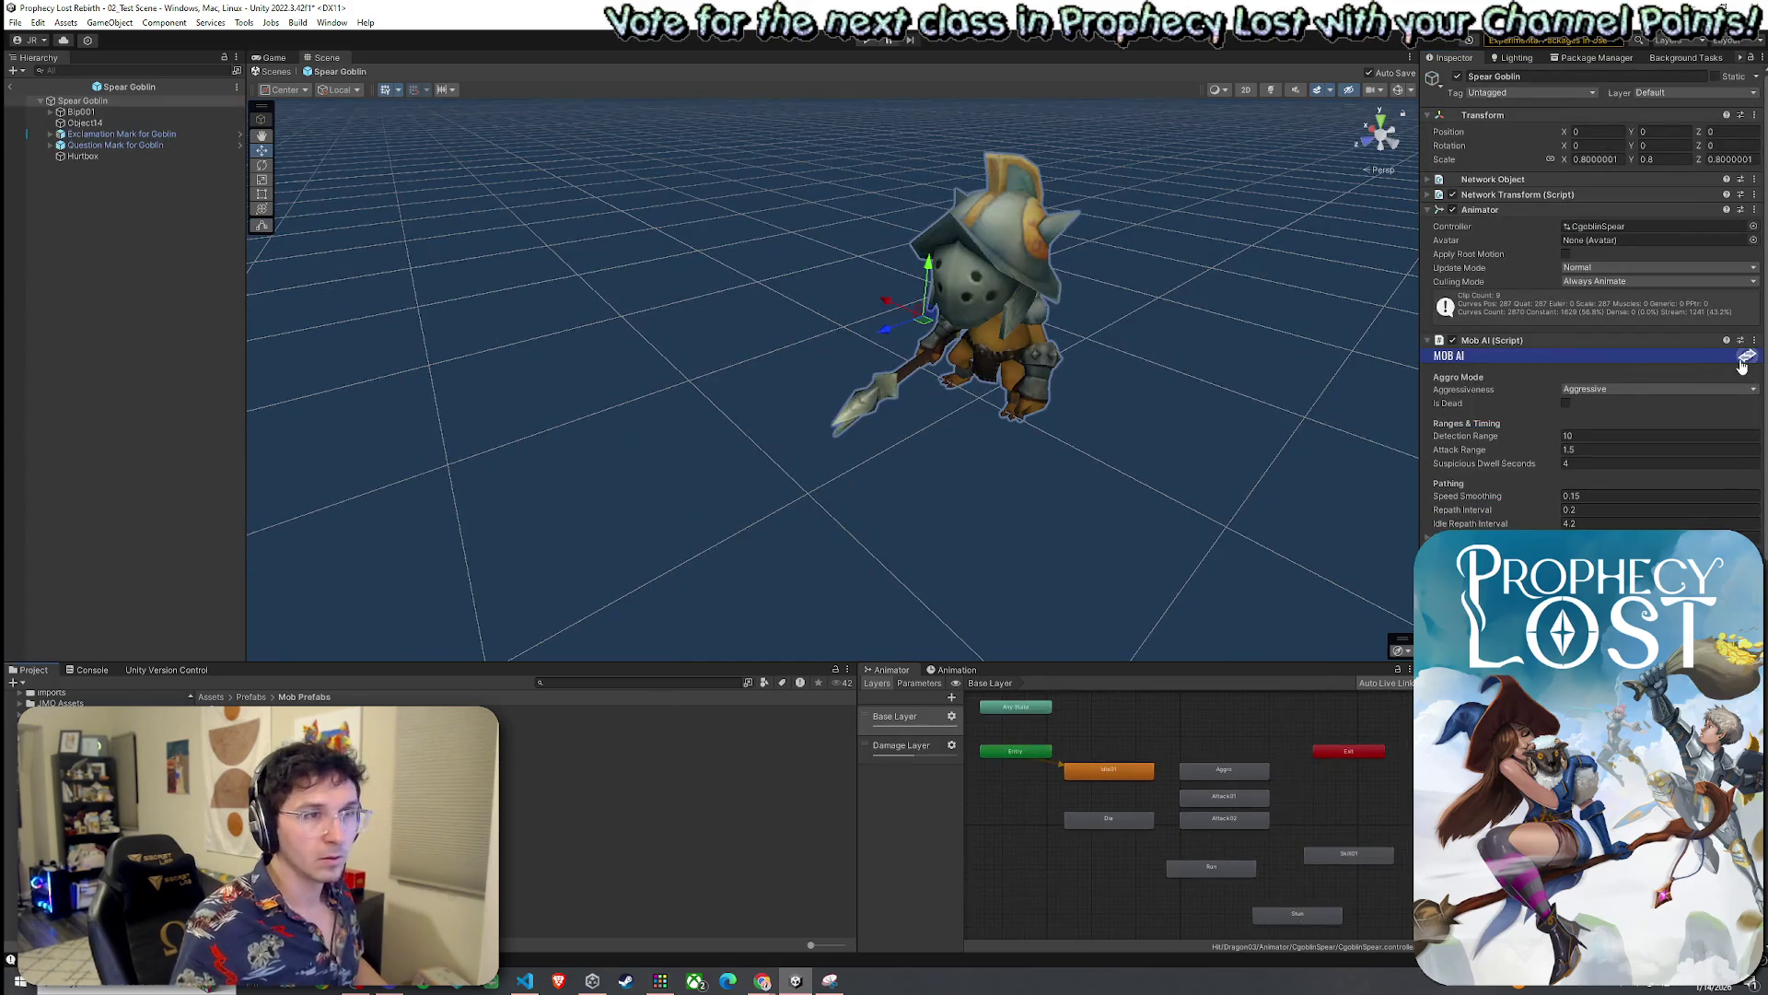
click(1746, 357)
click(1685, 424)
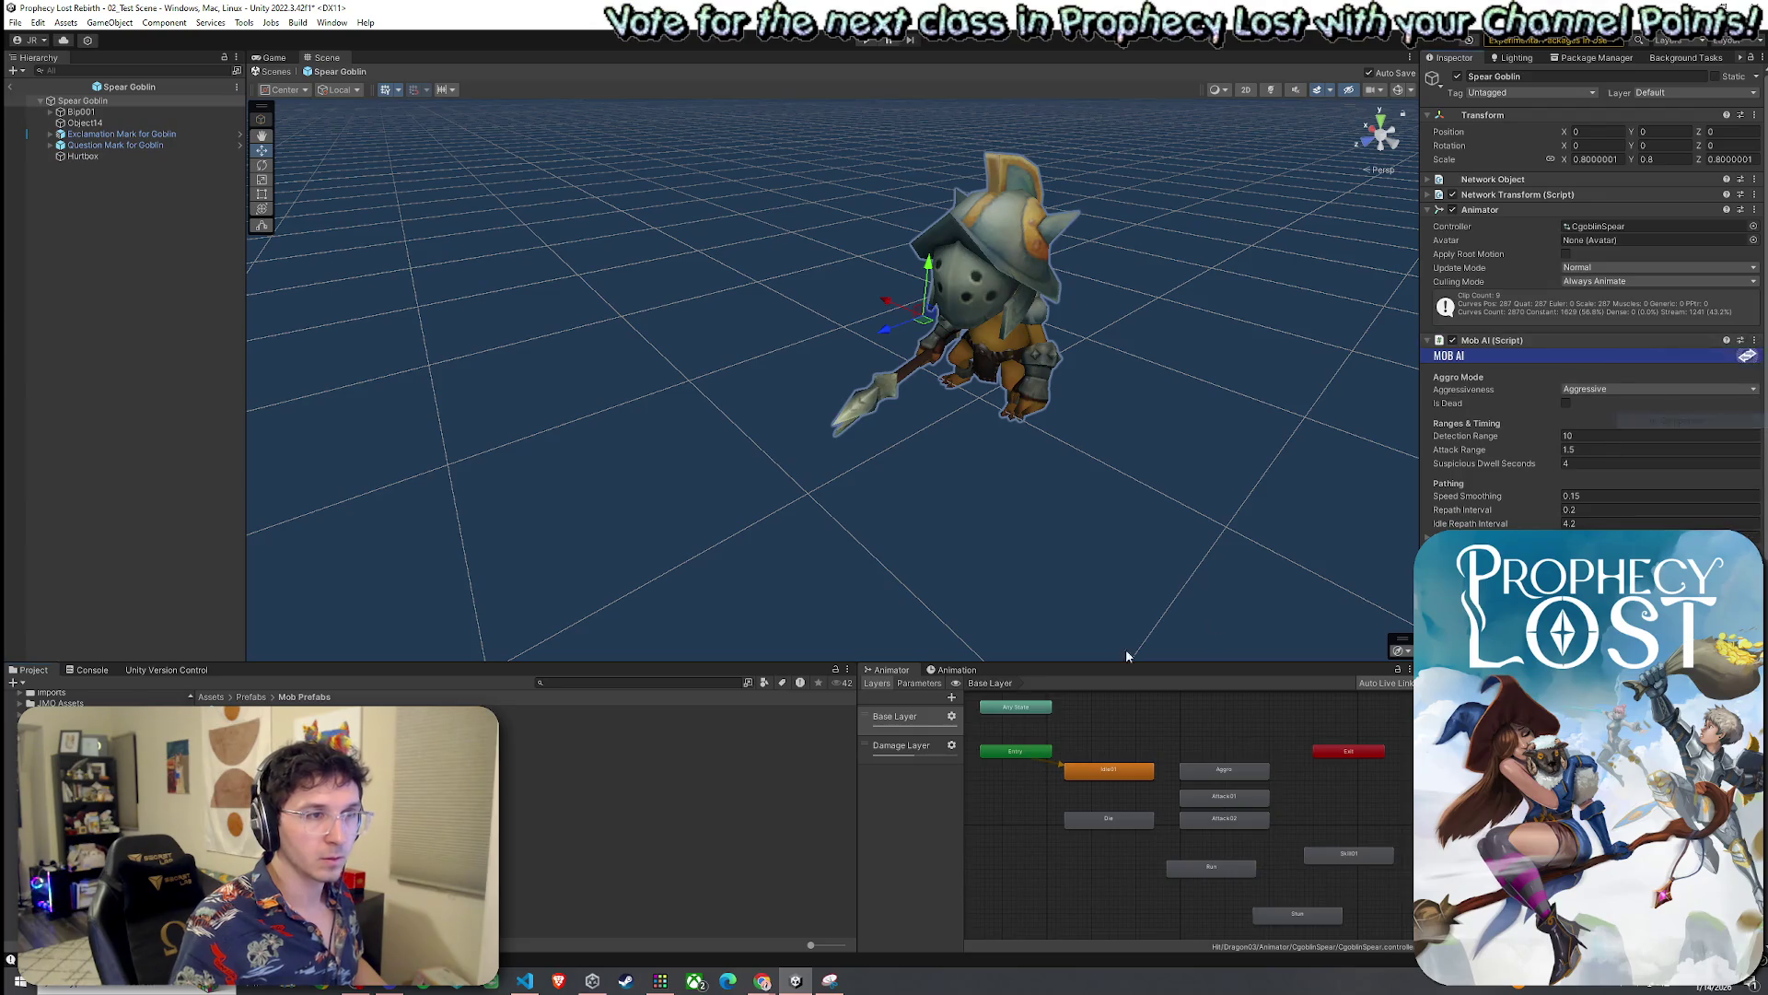
double_click(553, 754)
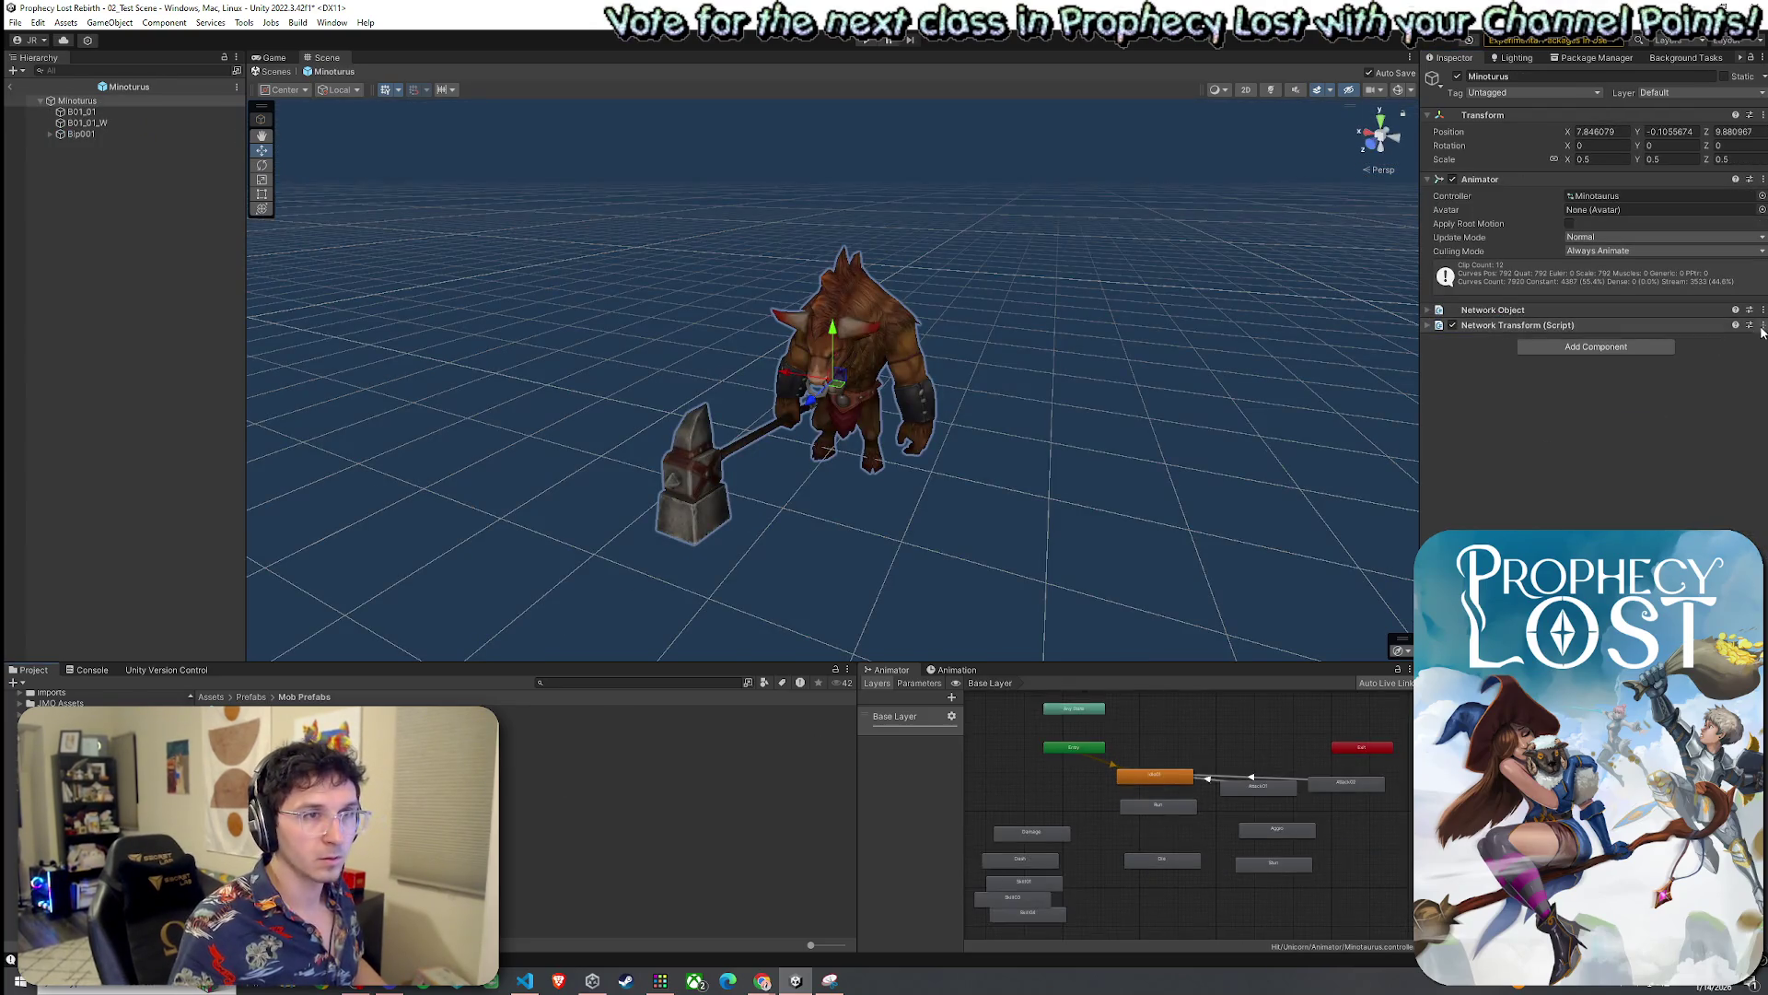
click(1762, 325)
click(1658, 426)
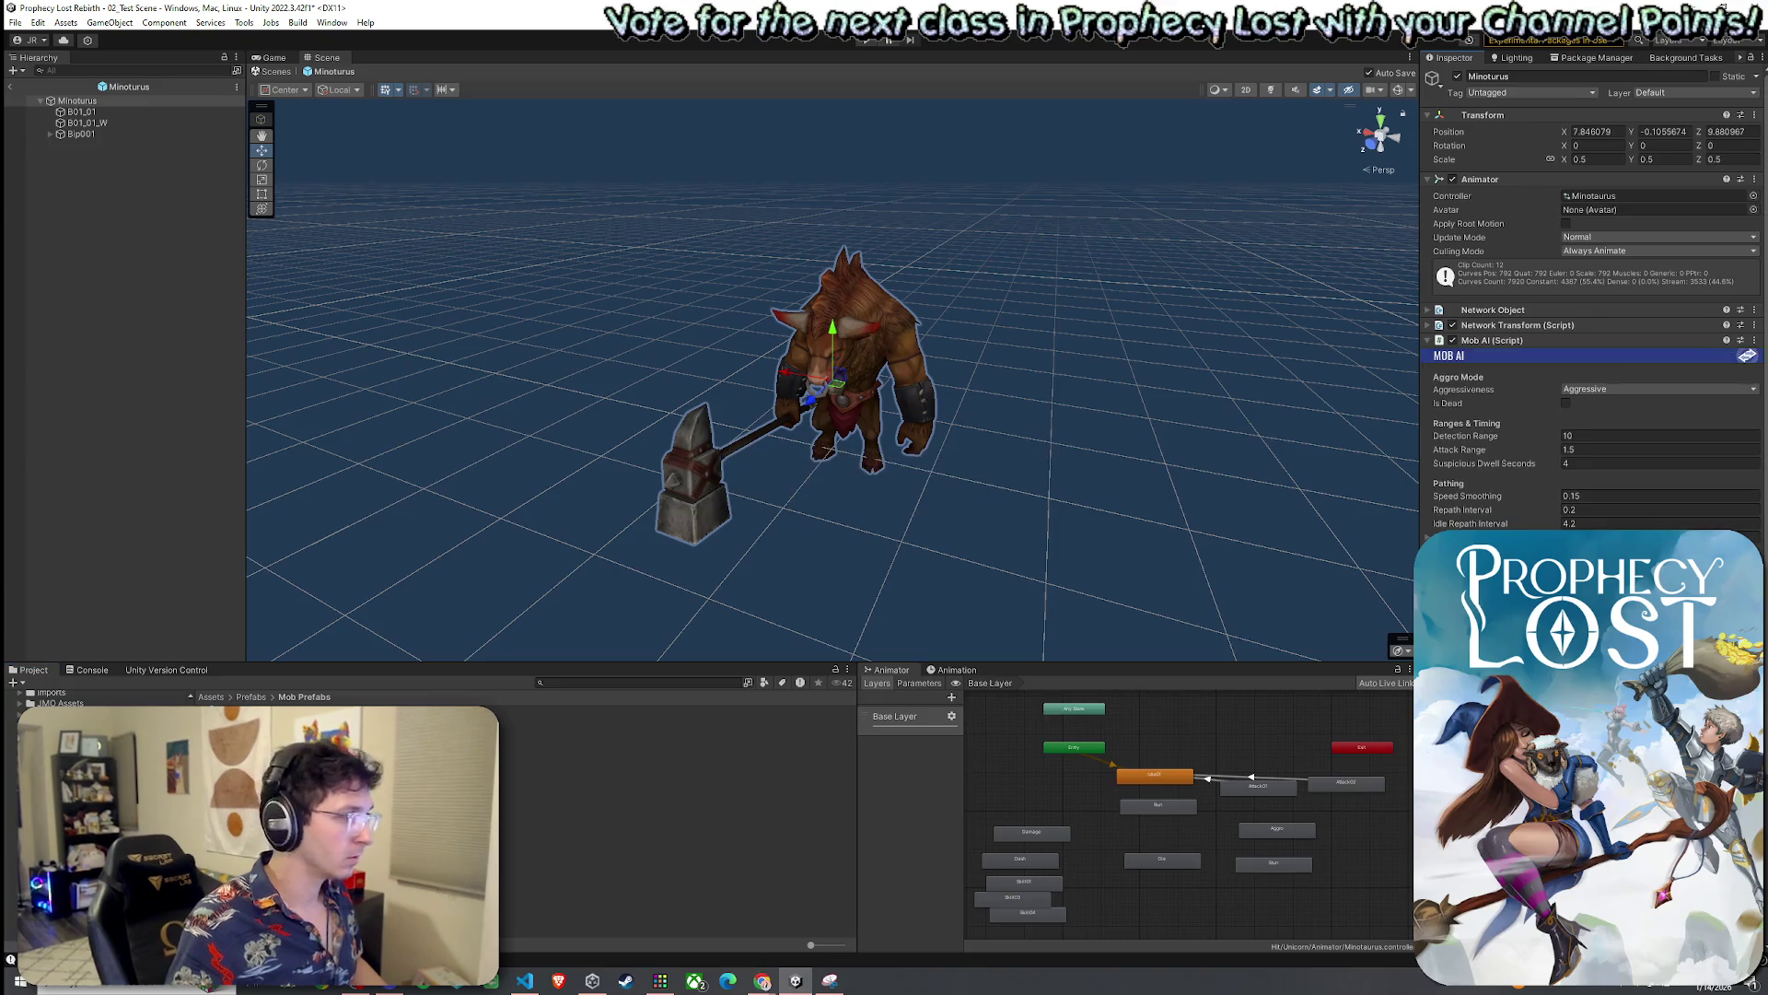
Copy the Spear Goblin's Nav Mesh Agent and paste it into Minotaurus as new
click(553, 776)
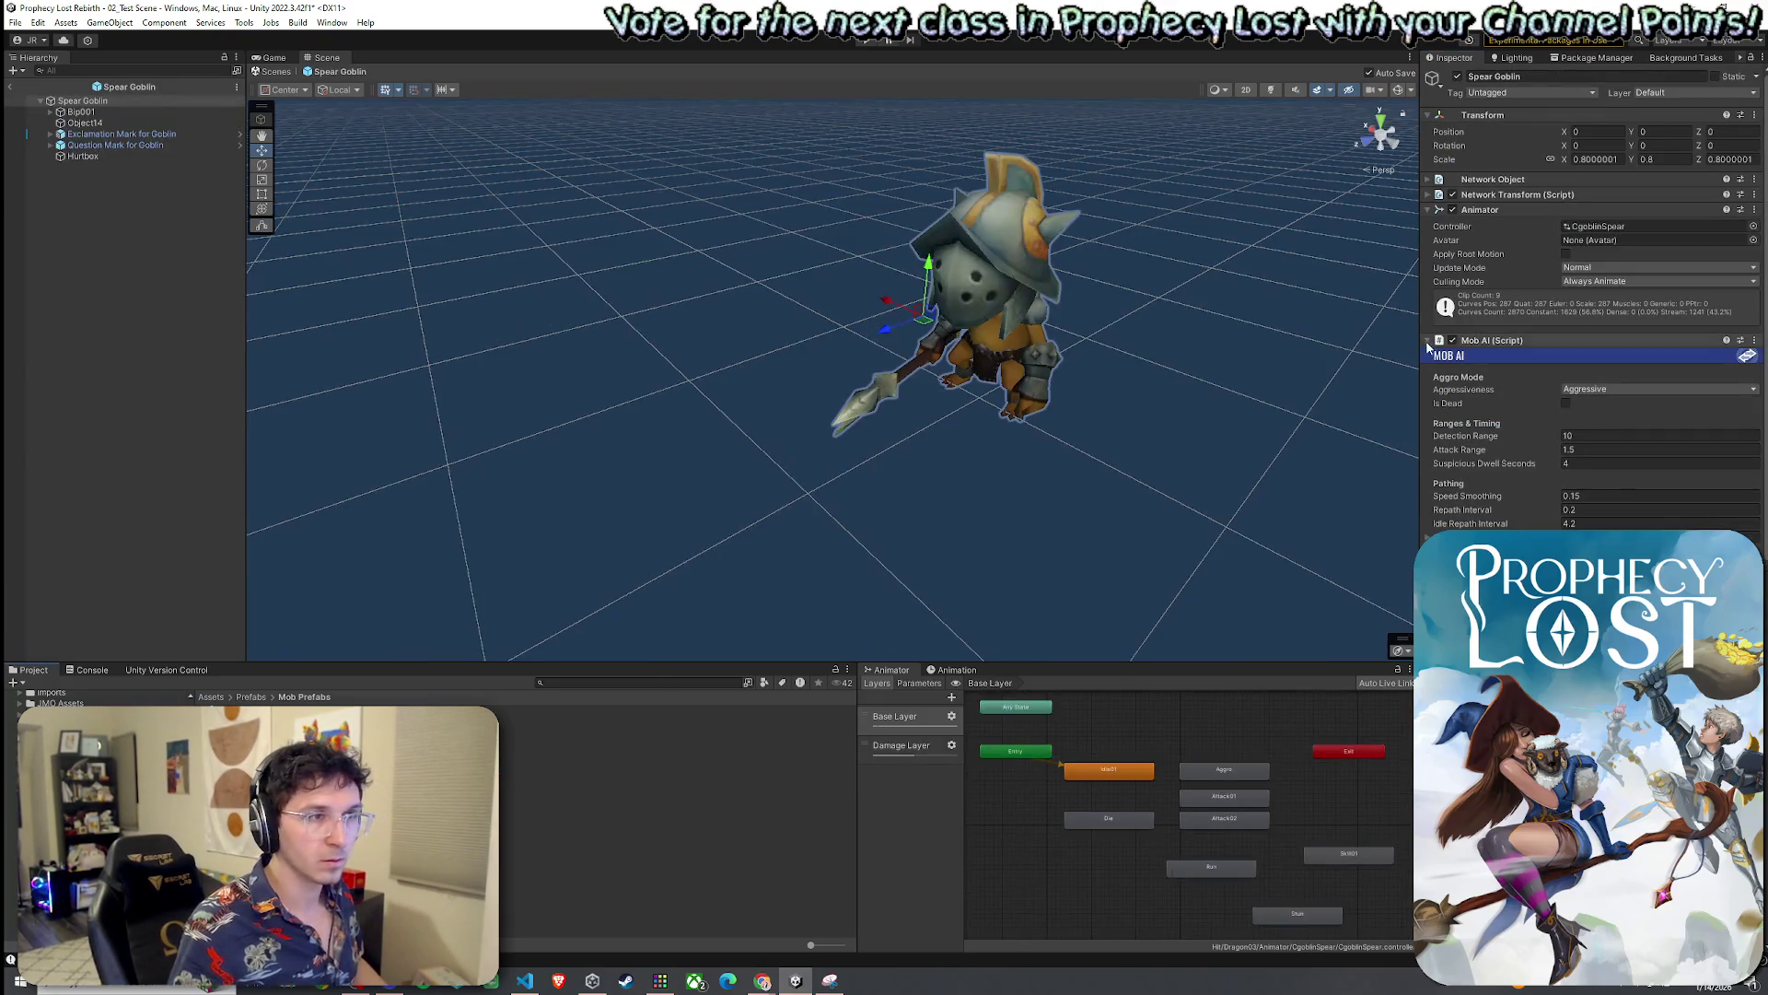
click(1649, 339)
click(1761, 355)
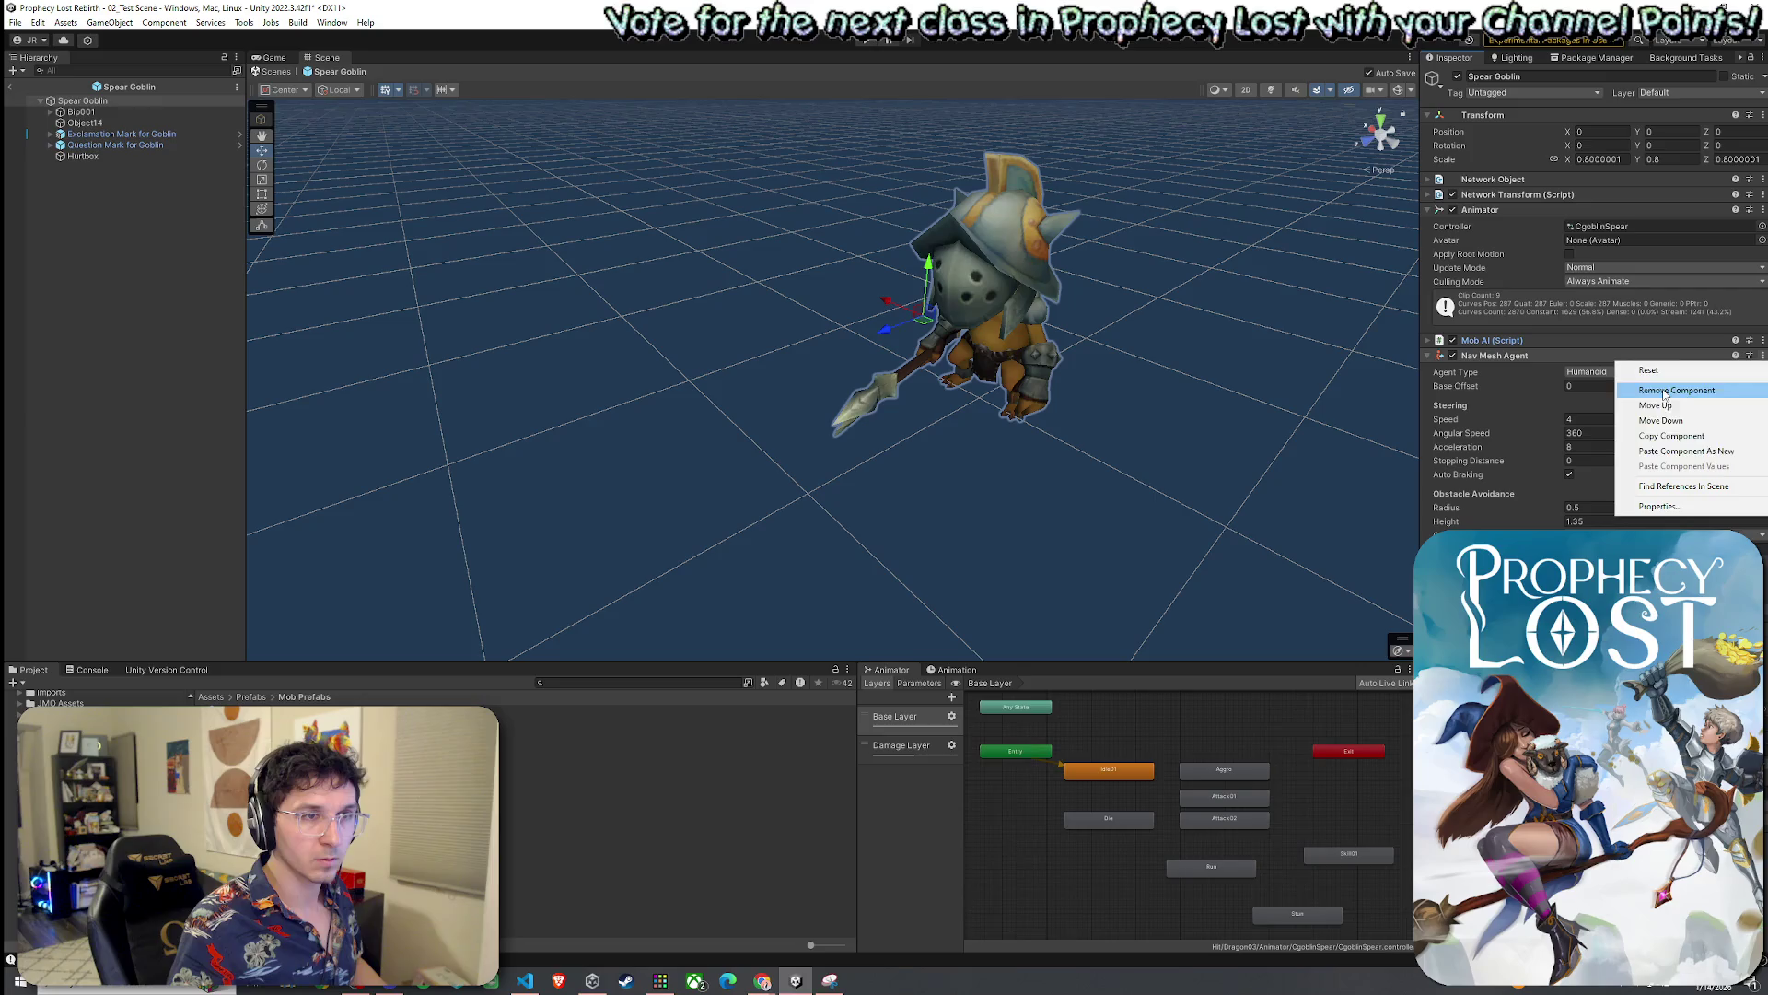
click(1657, 454)
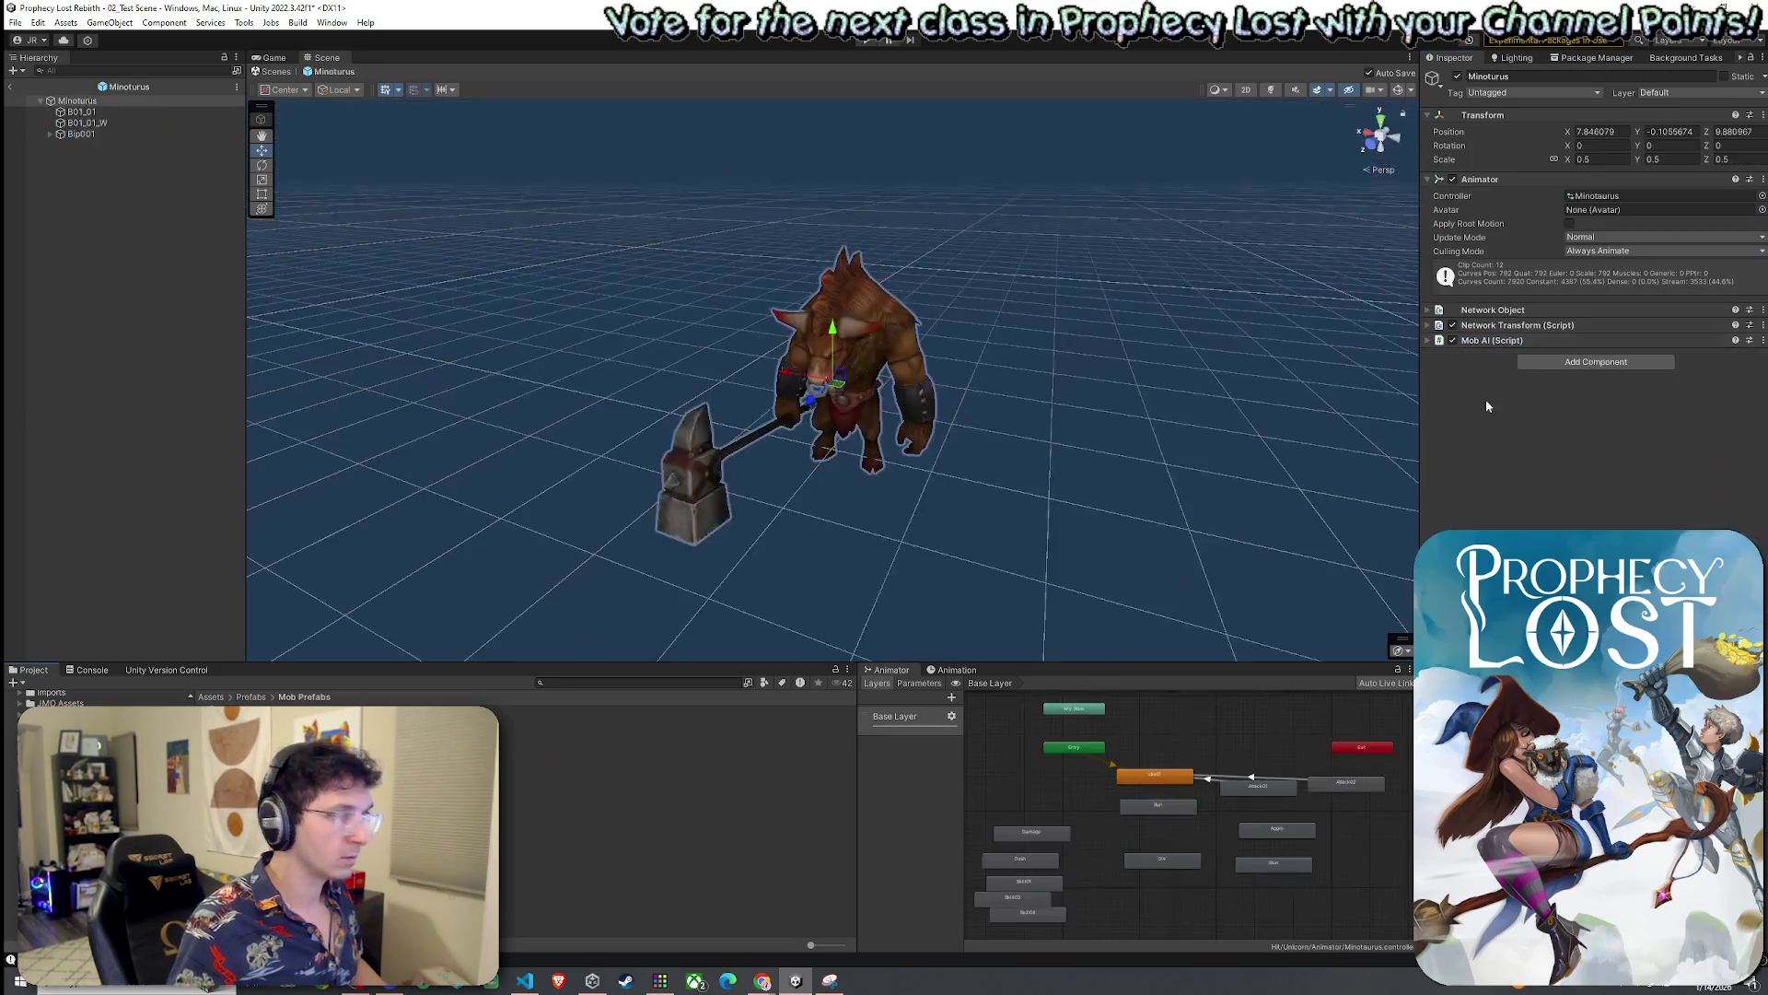
click(1762, 339)
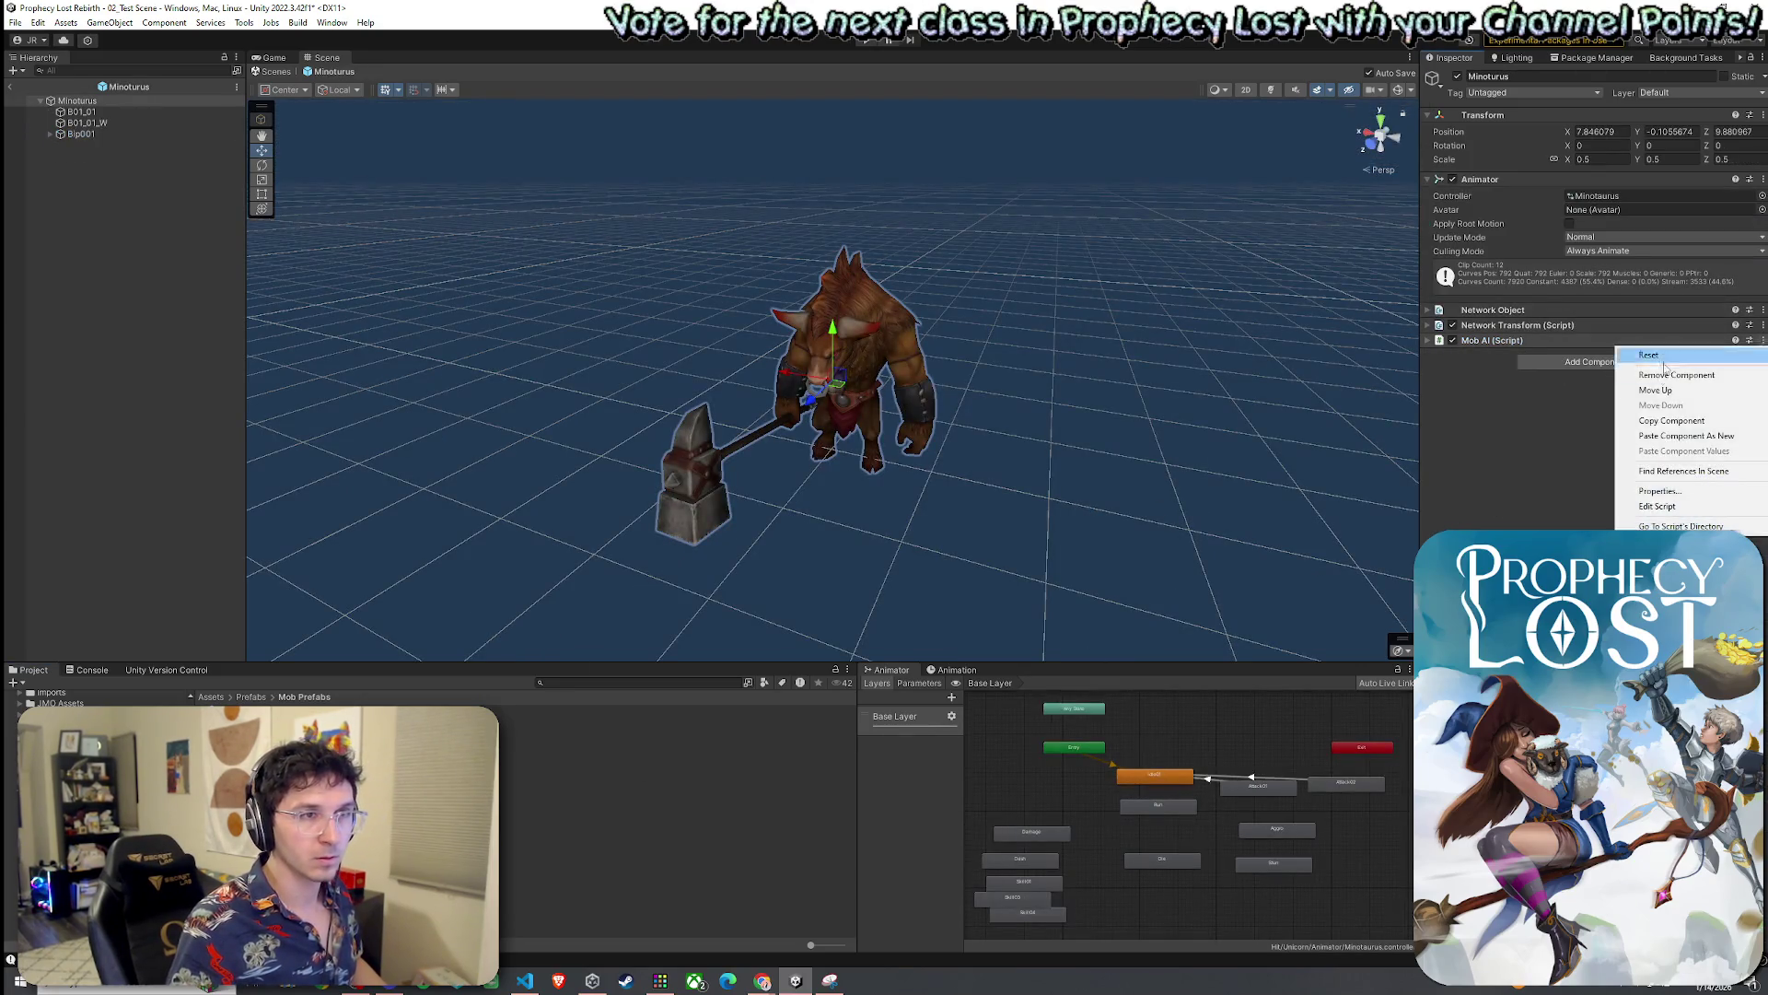
click(1686, 435)
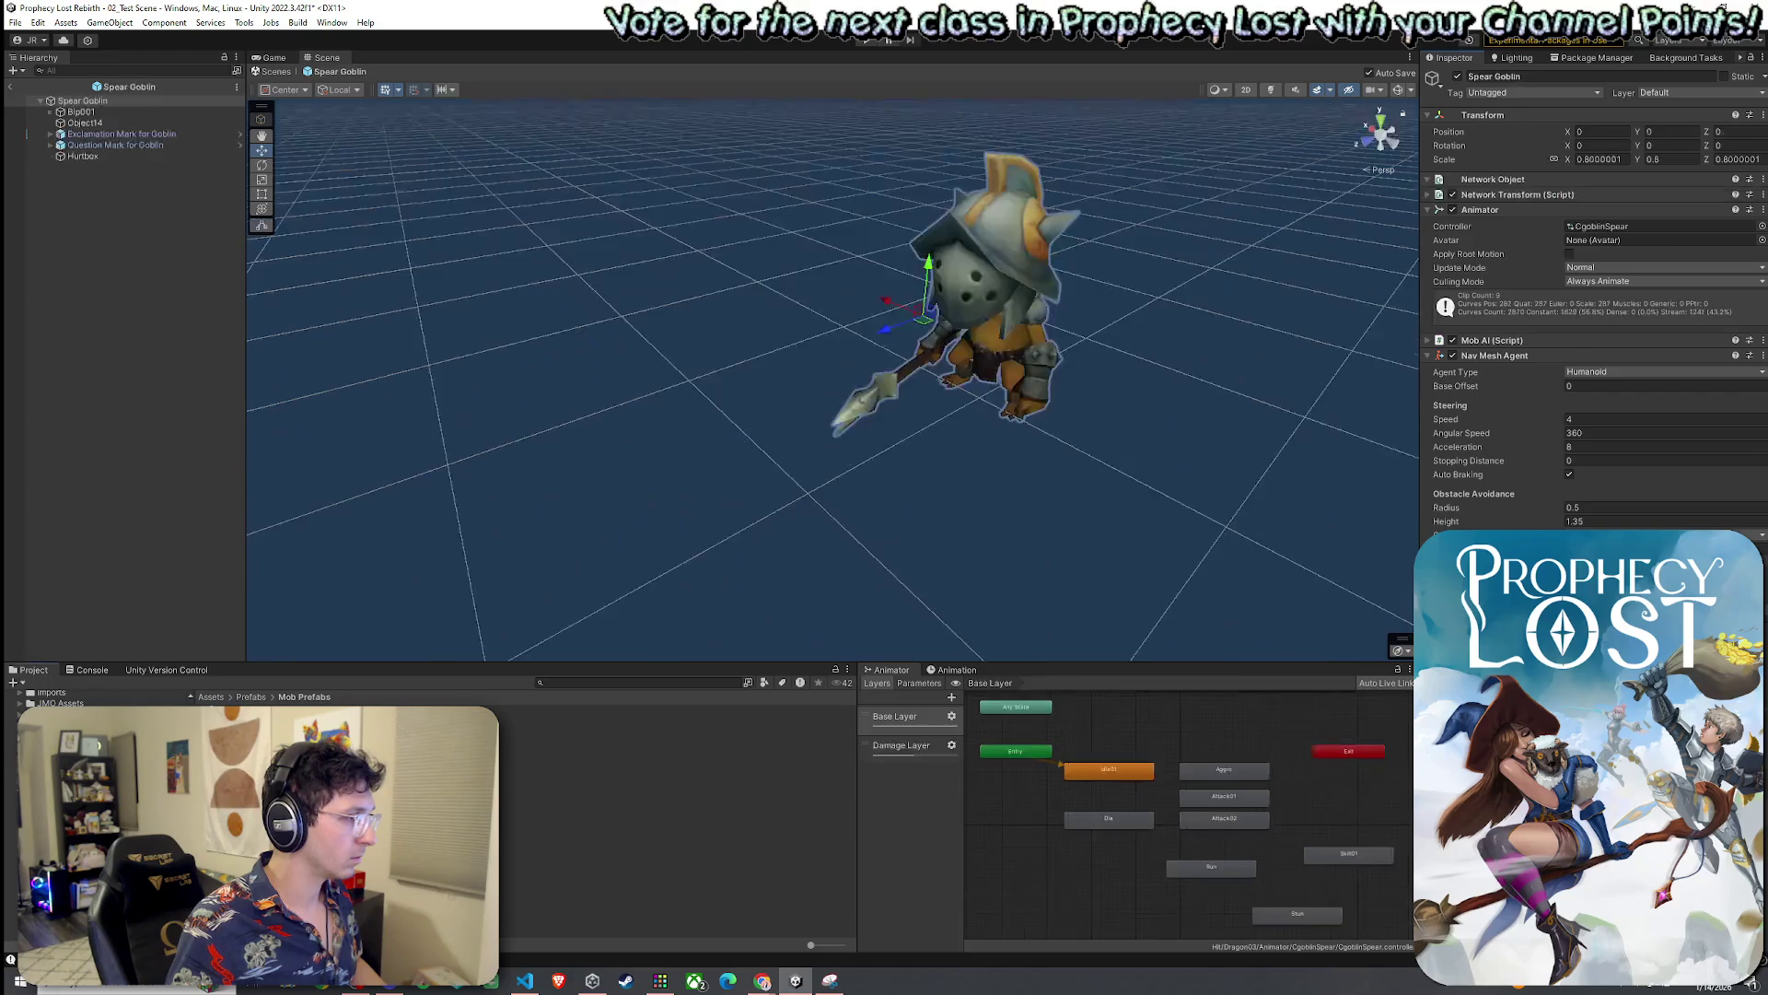
click(1474, 356)
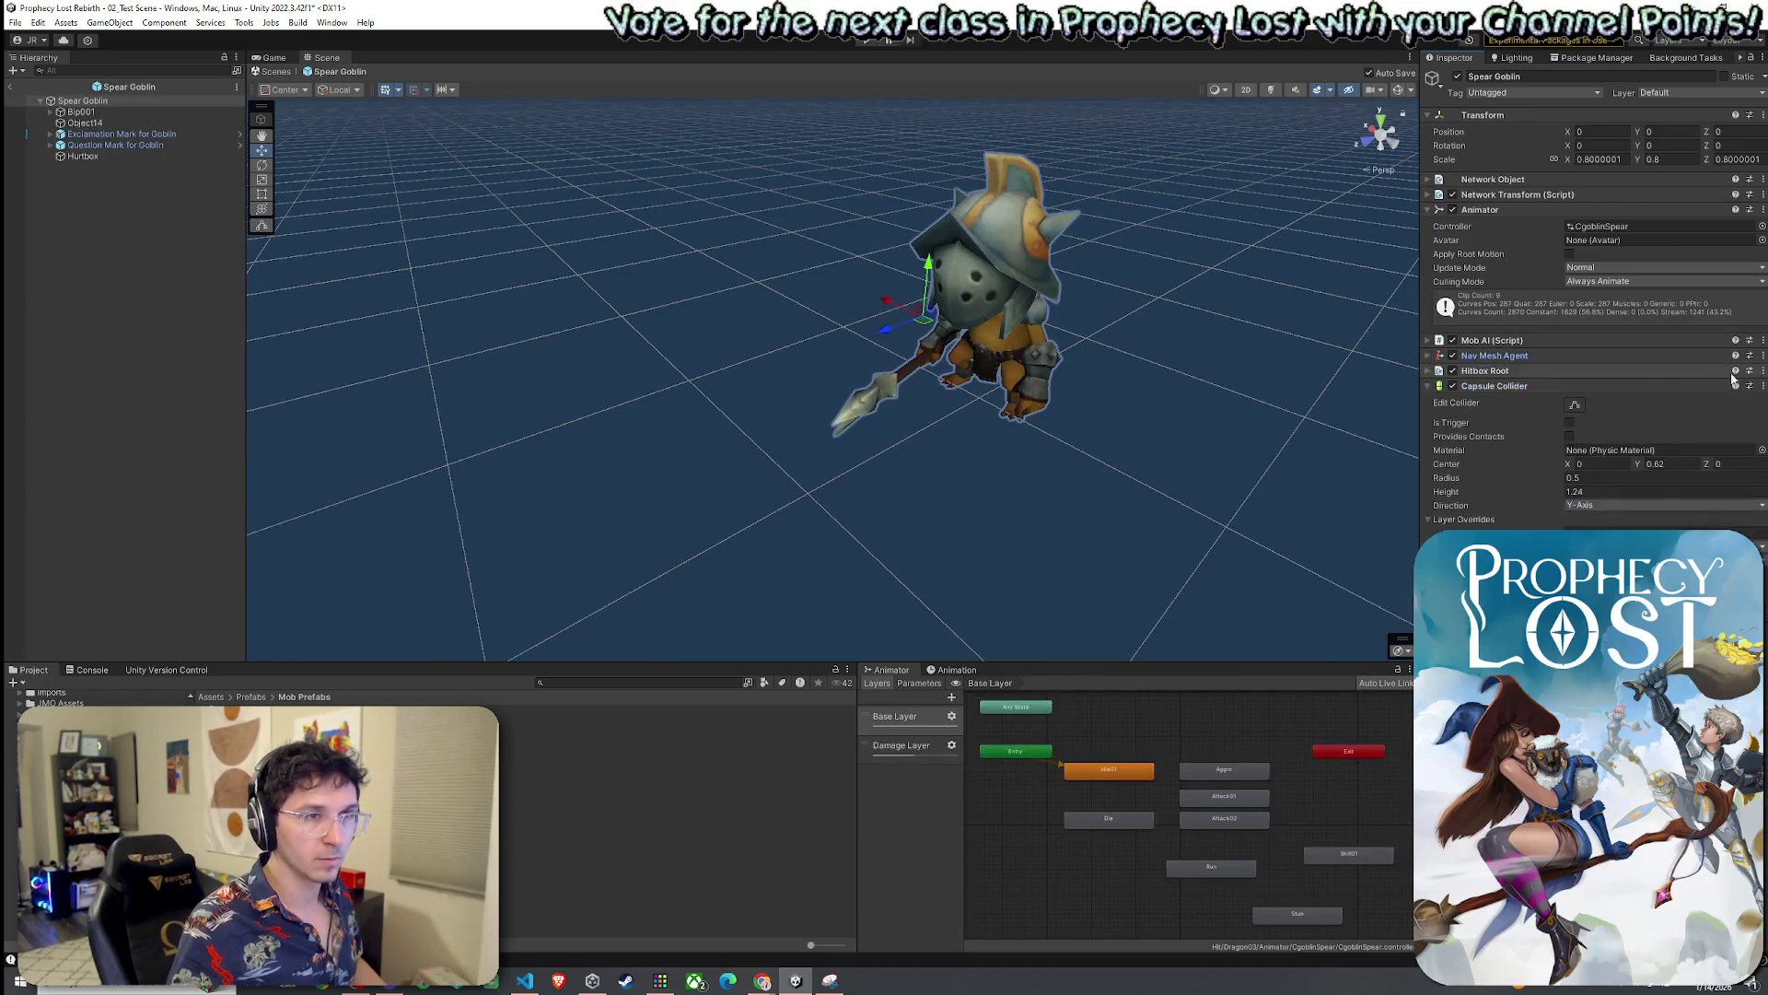
Copy the Spear Goblin's Capsule Collider and add it to Minoturus as a new component
click(1762, 386)
click(1695, 451)
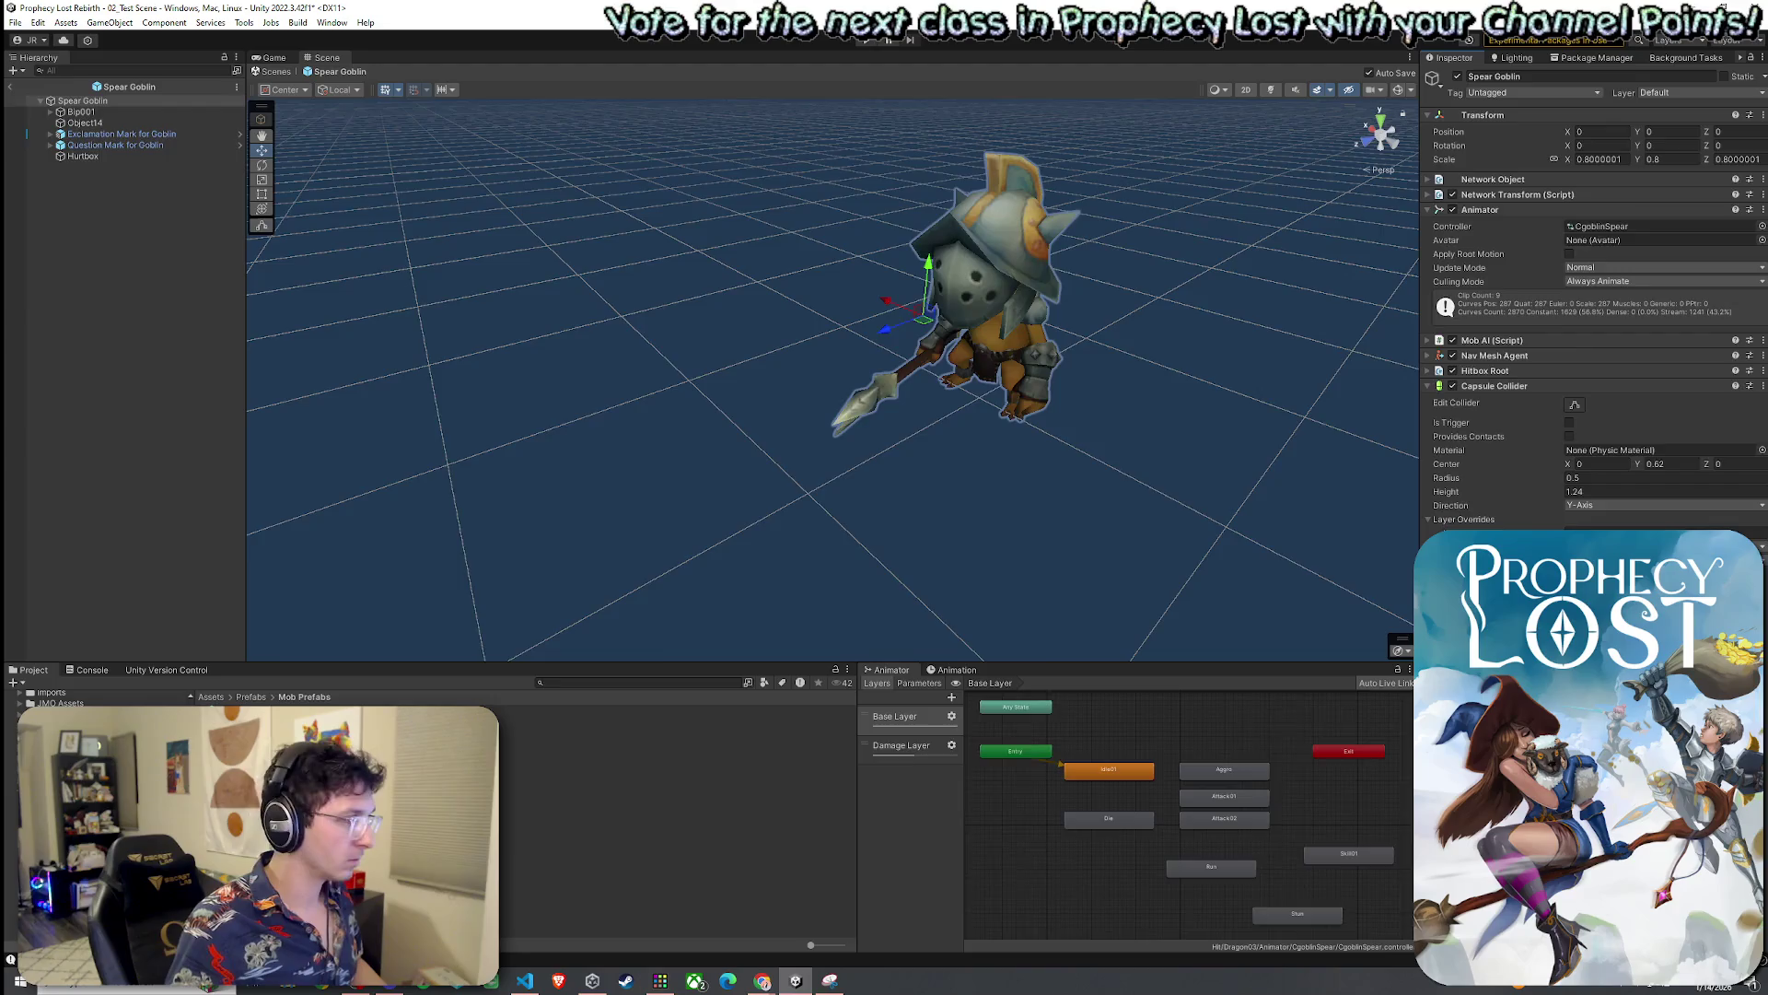
click(1760, 357)
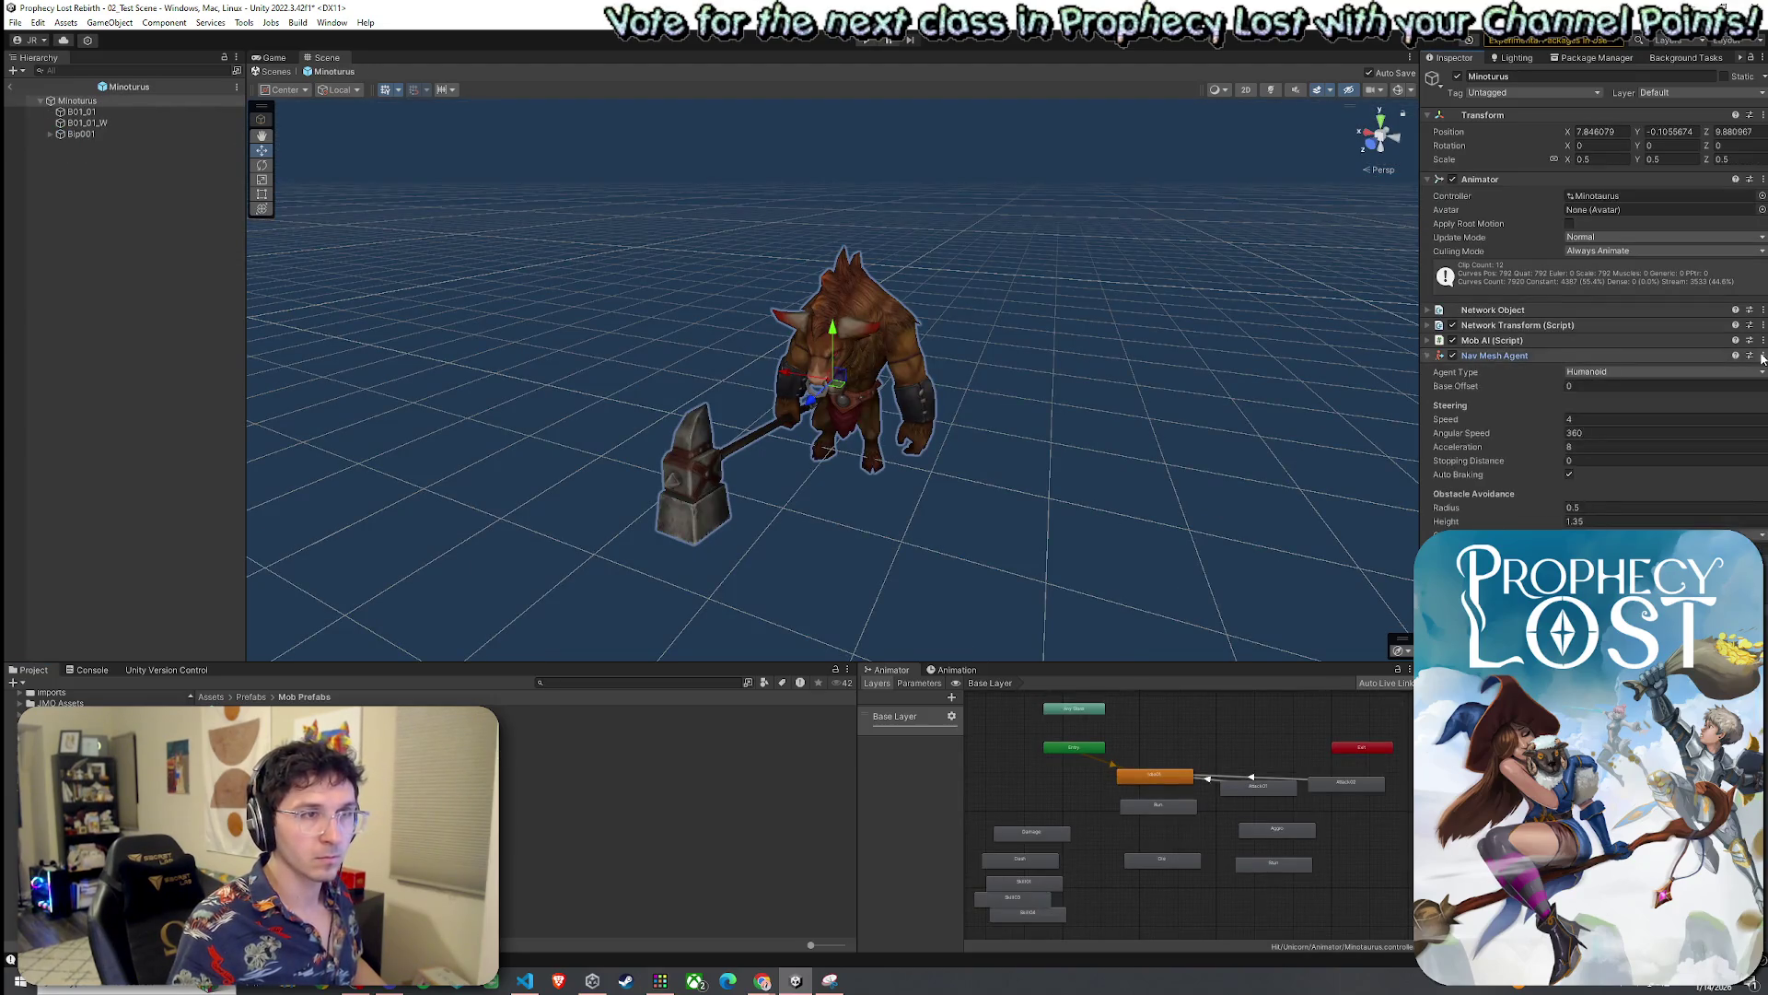
click(1762, 358)
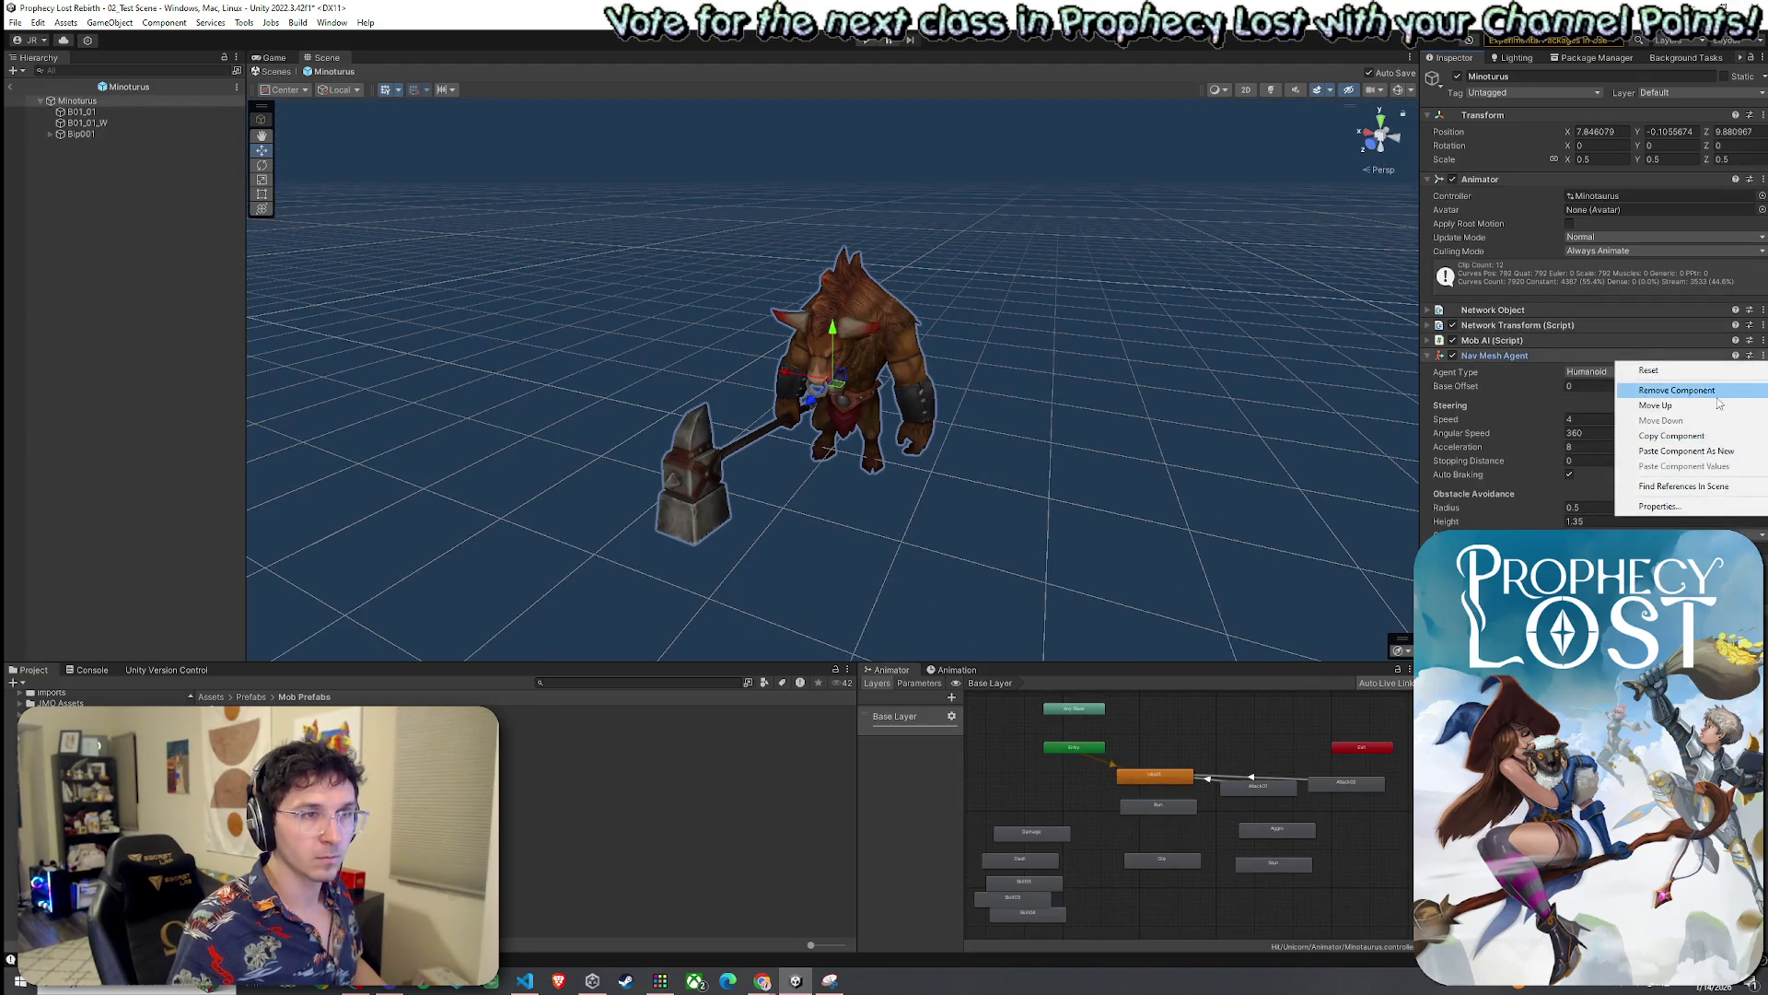
click(1711, 452)
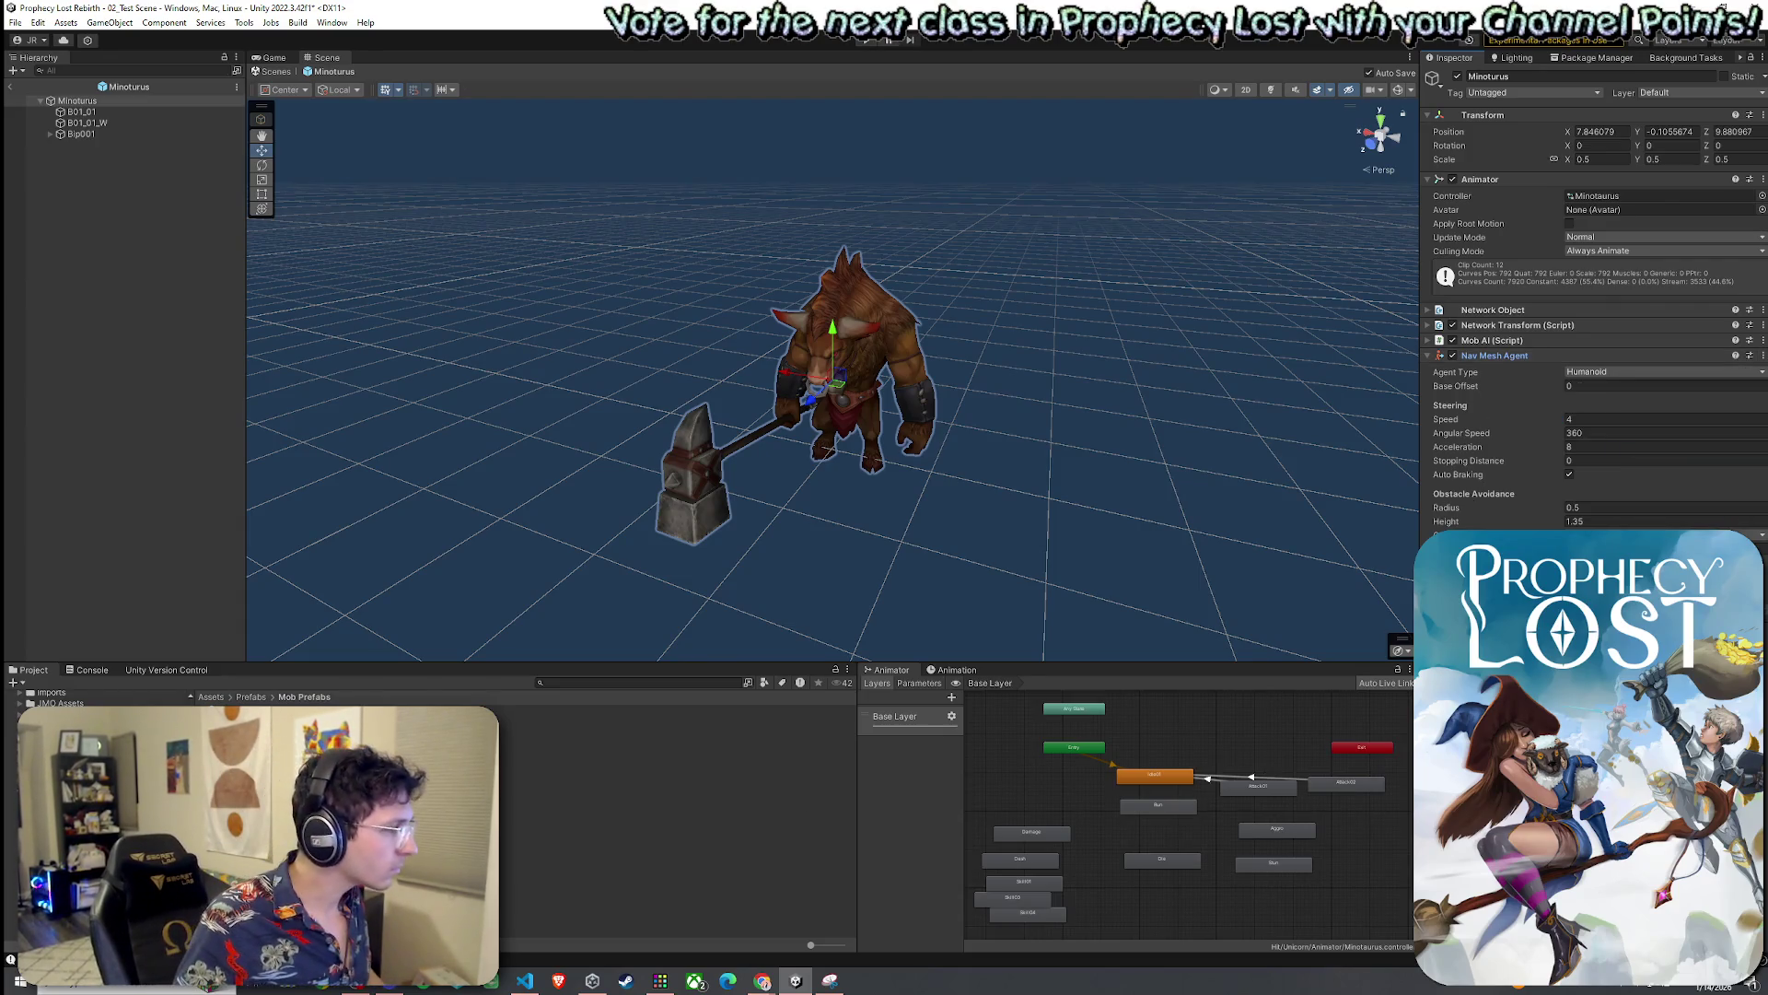
key(Return)
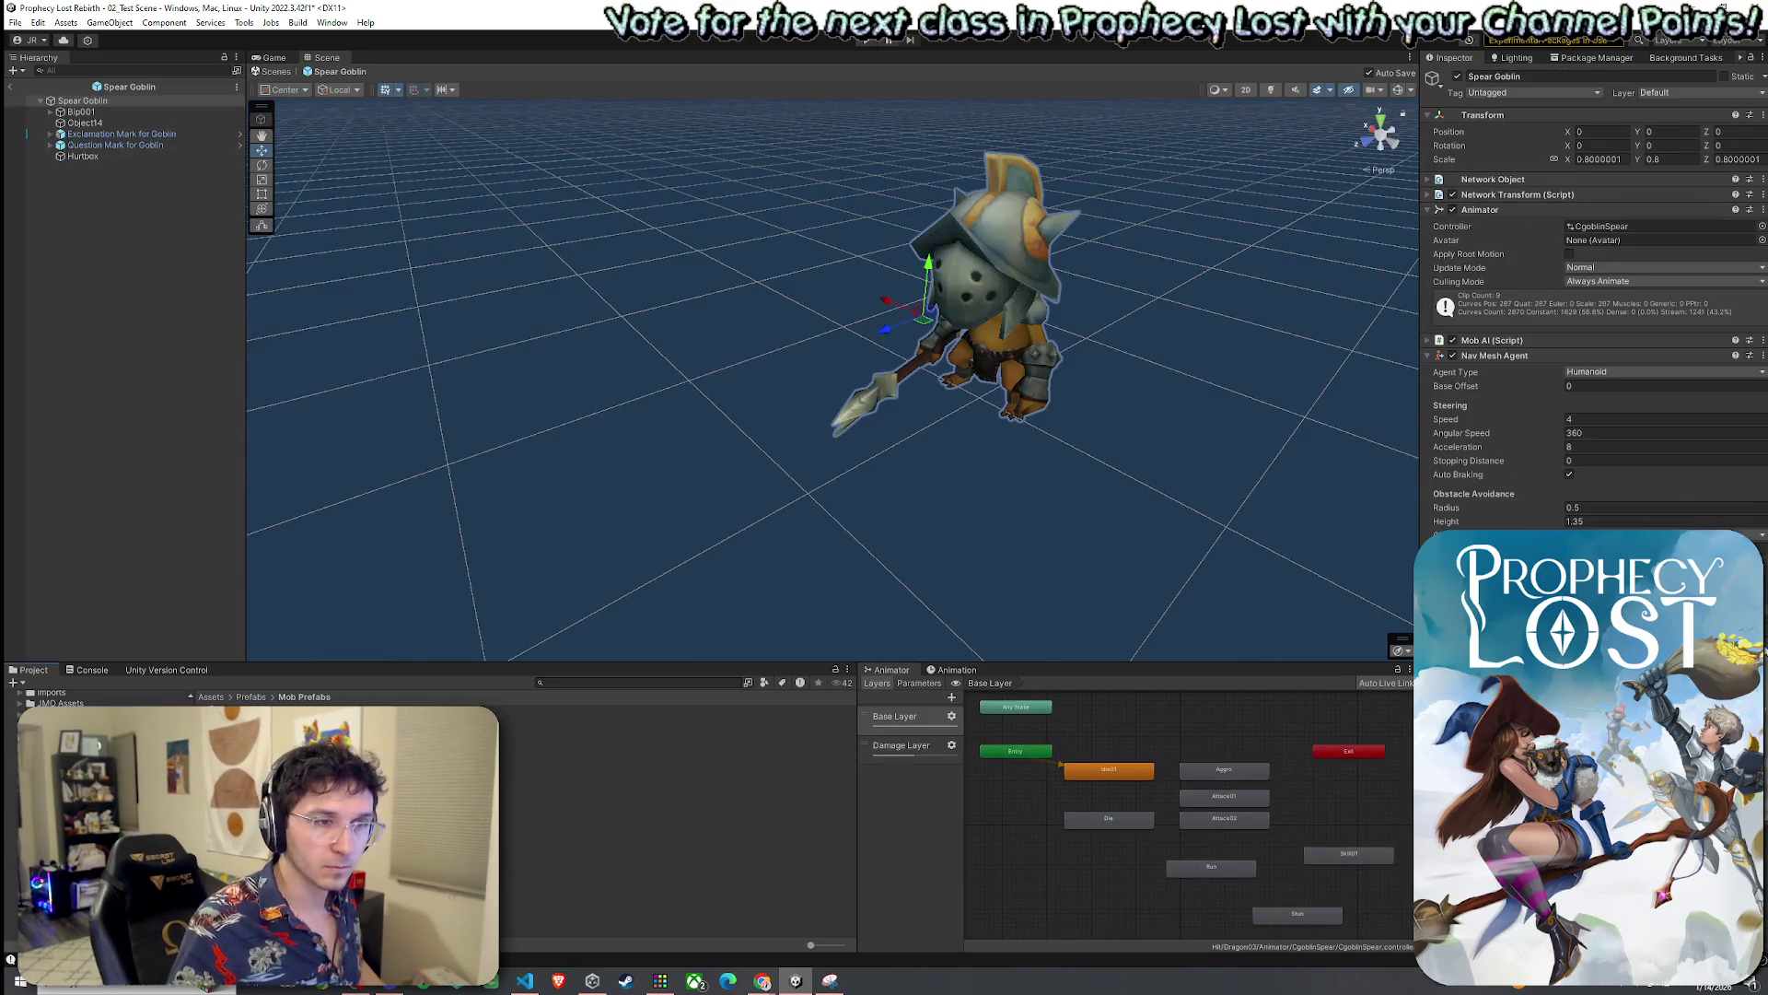
Reopen Minoturus, orbit around the model to check its capsule collider, and save
key(Return)
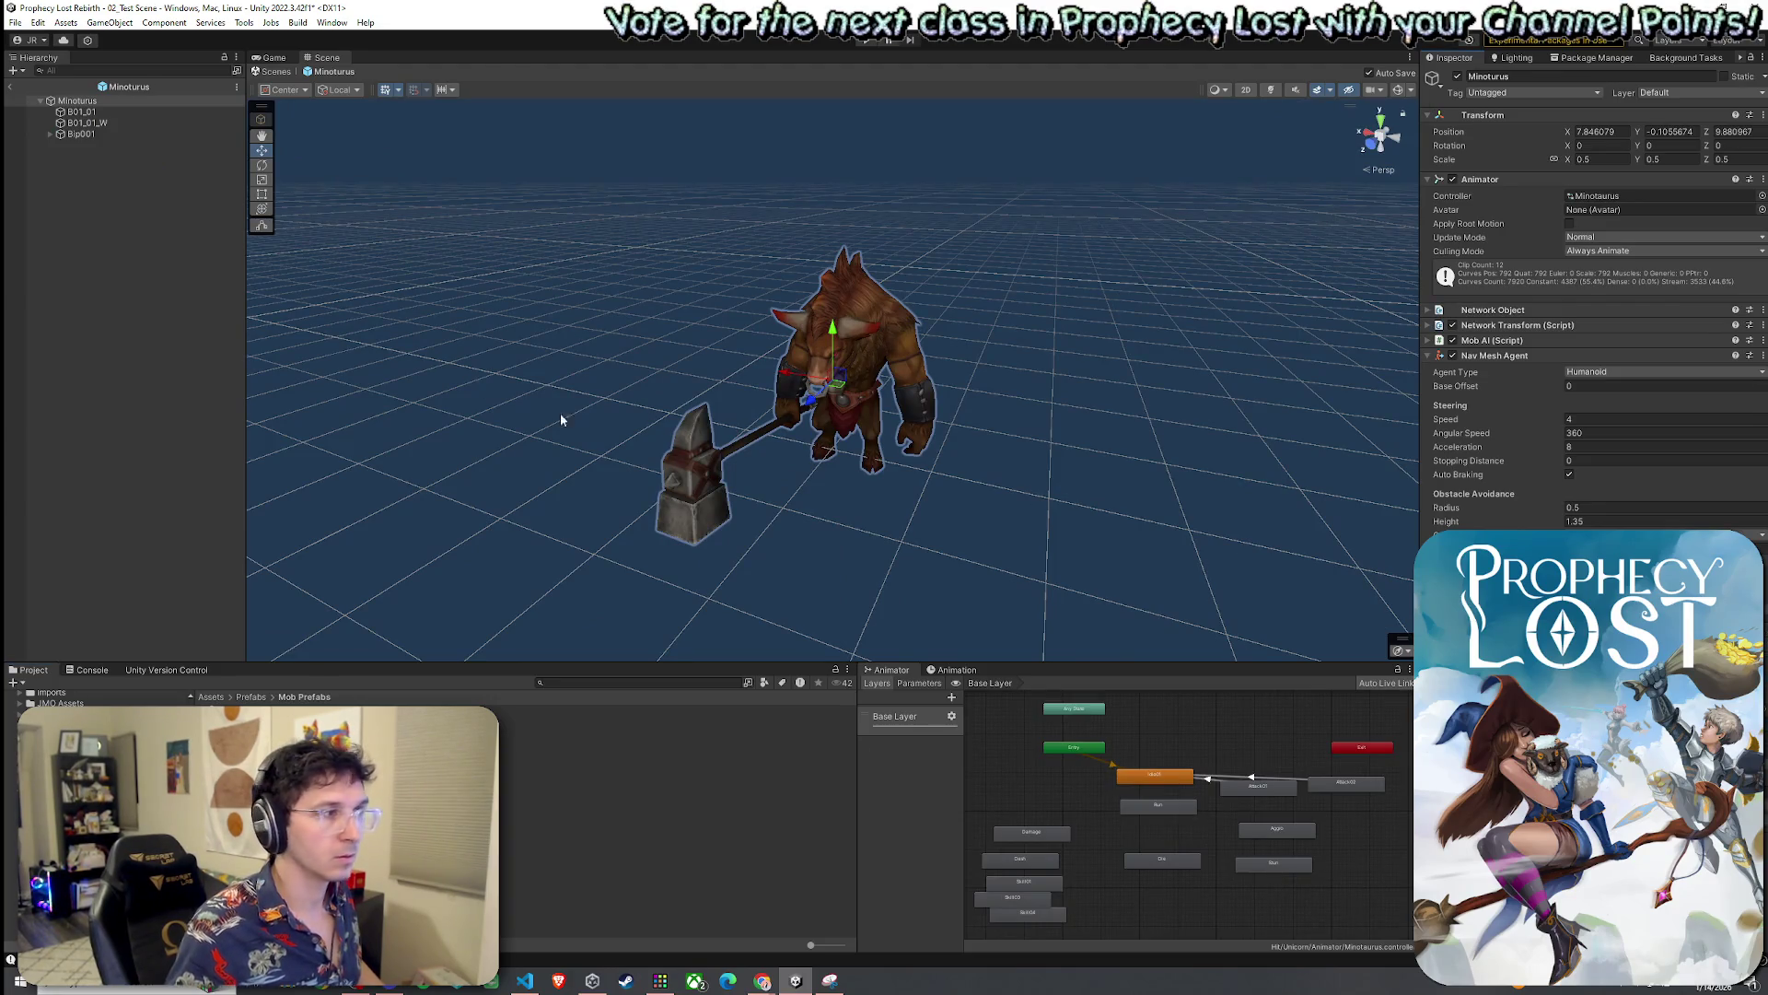
key(y)
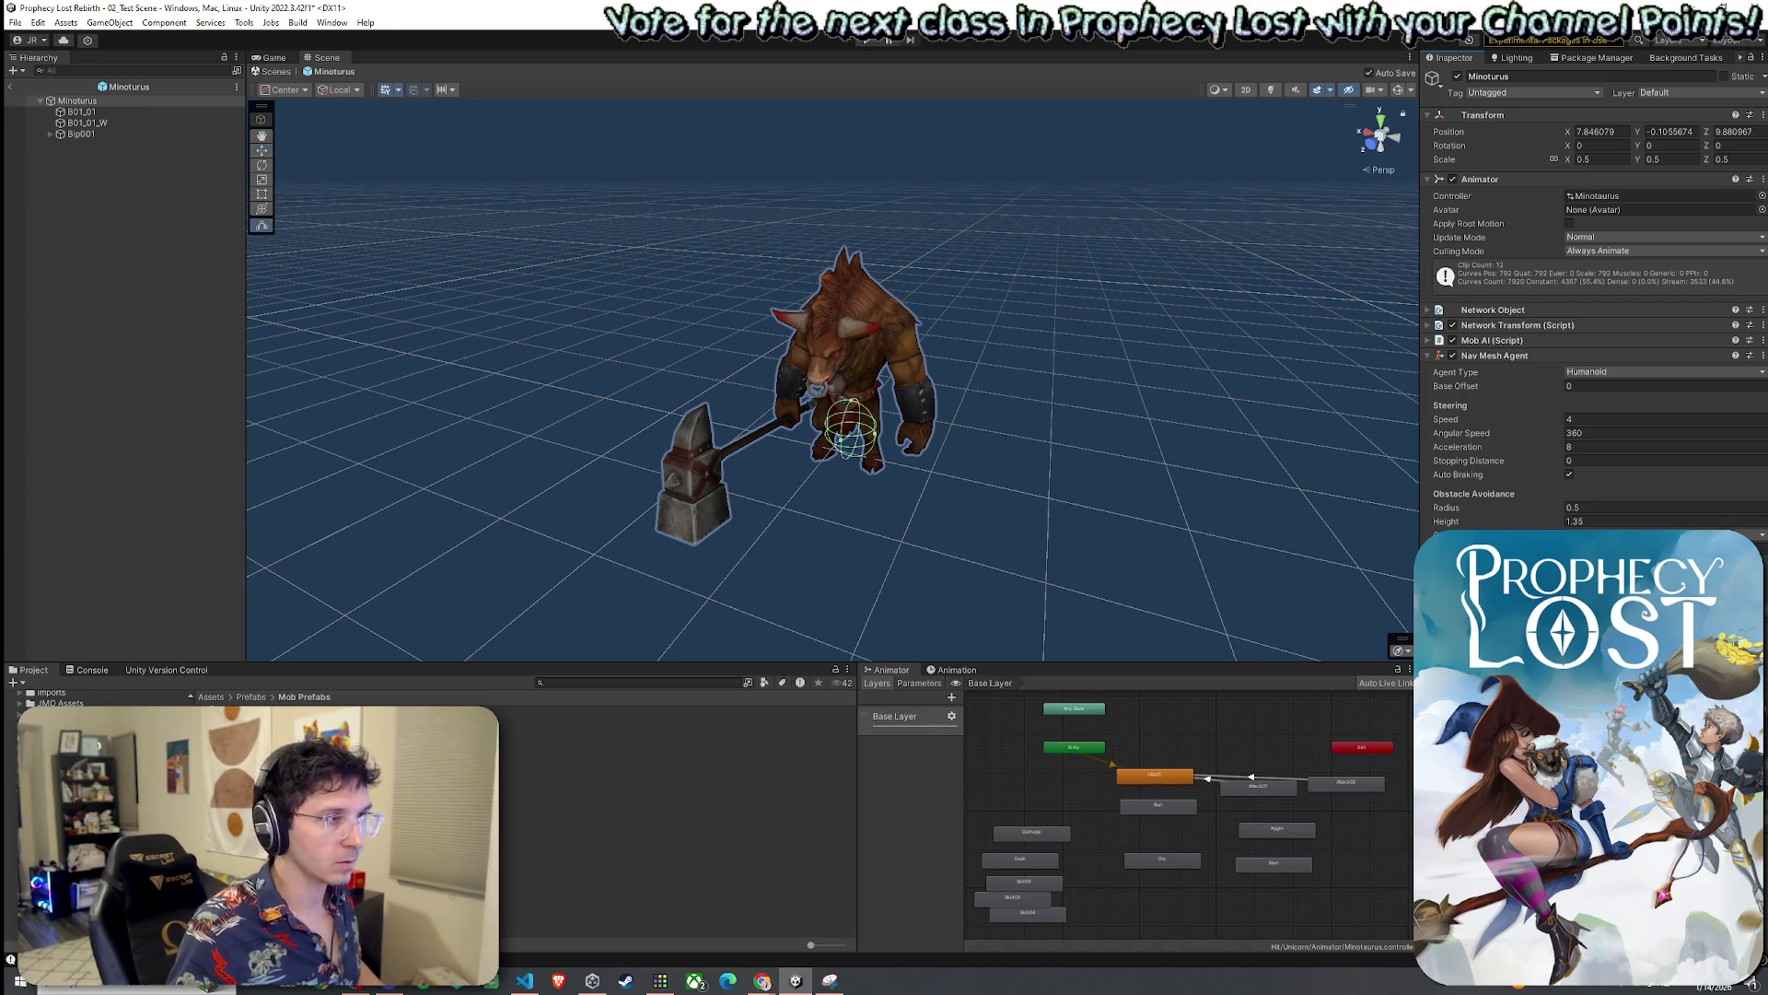
scroll(1002, 506, up, 5)
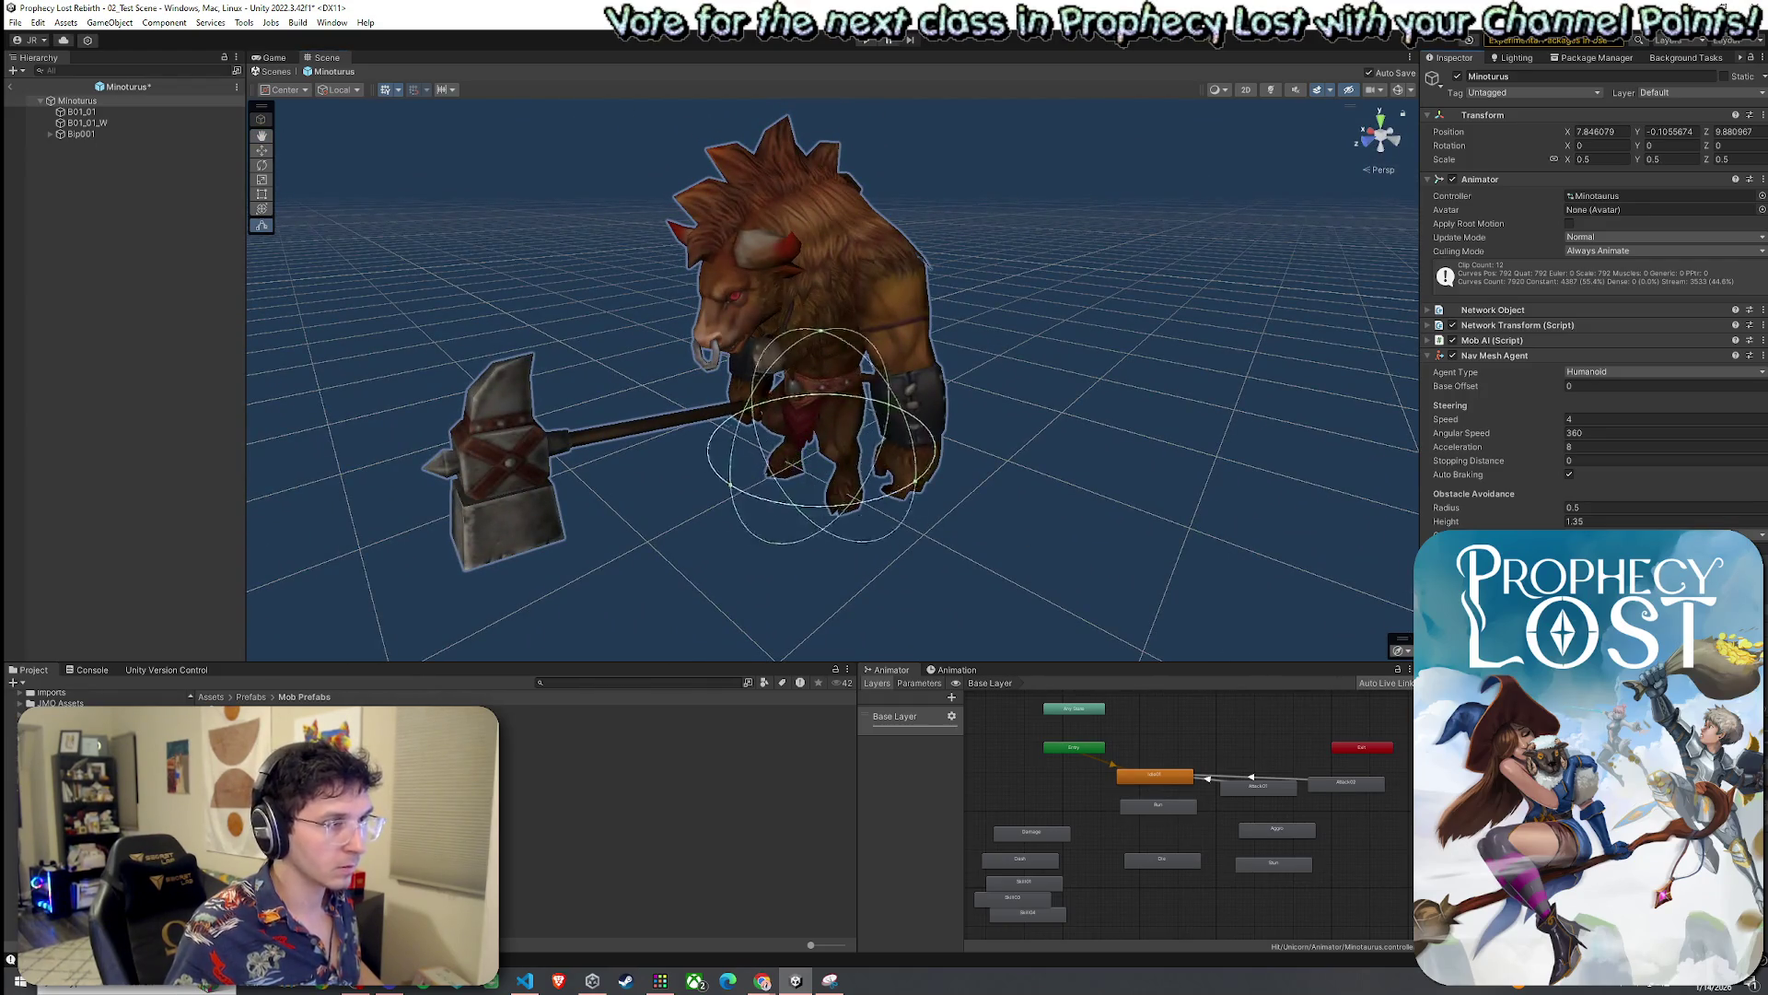
drag(1036, 527, 589, 541)
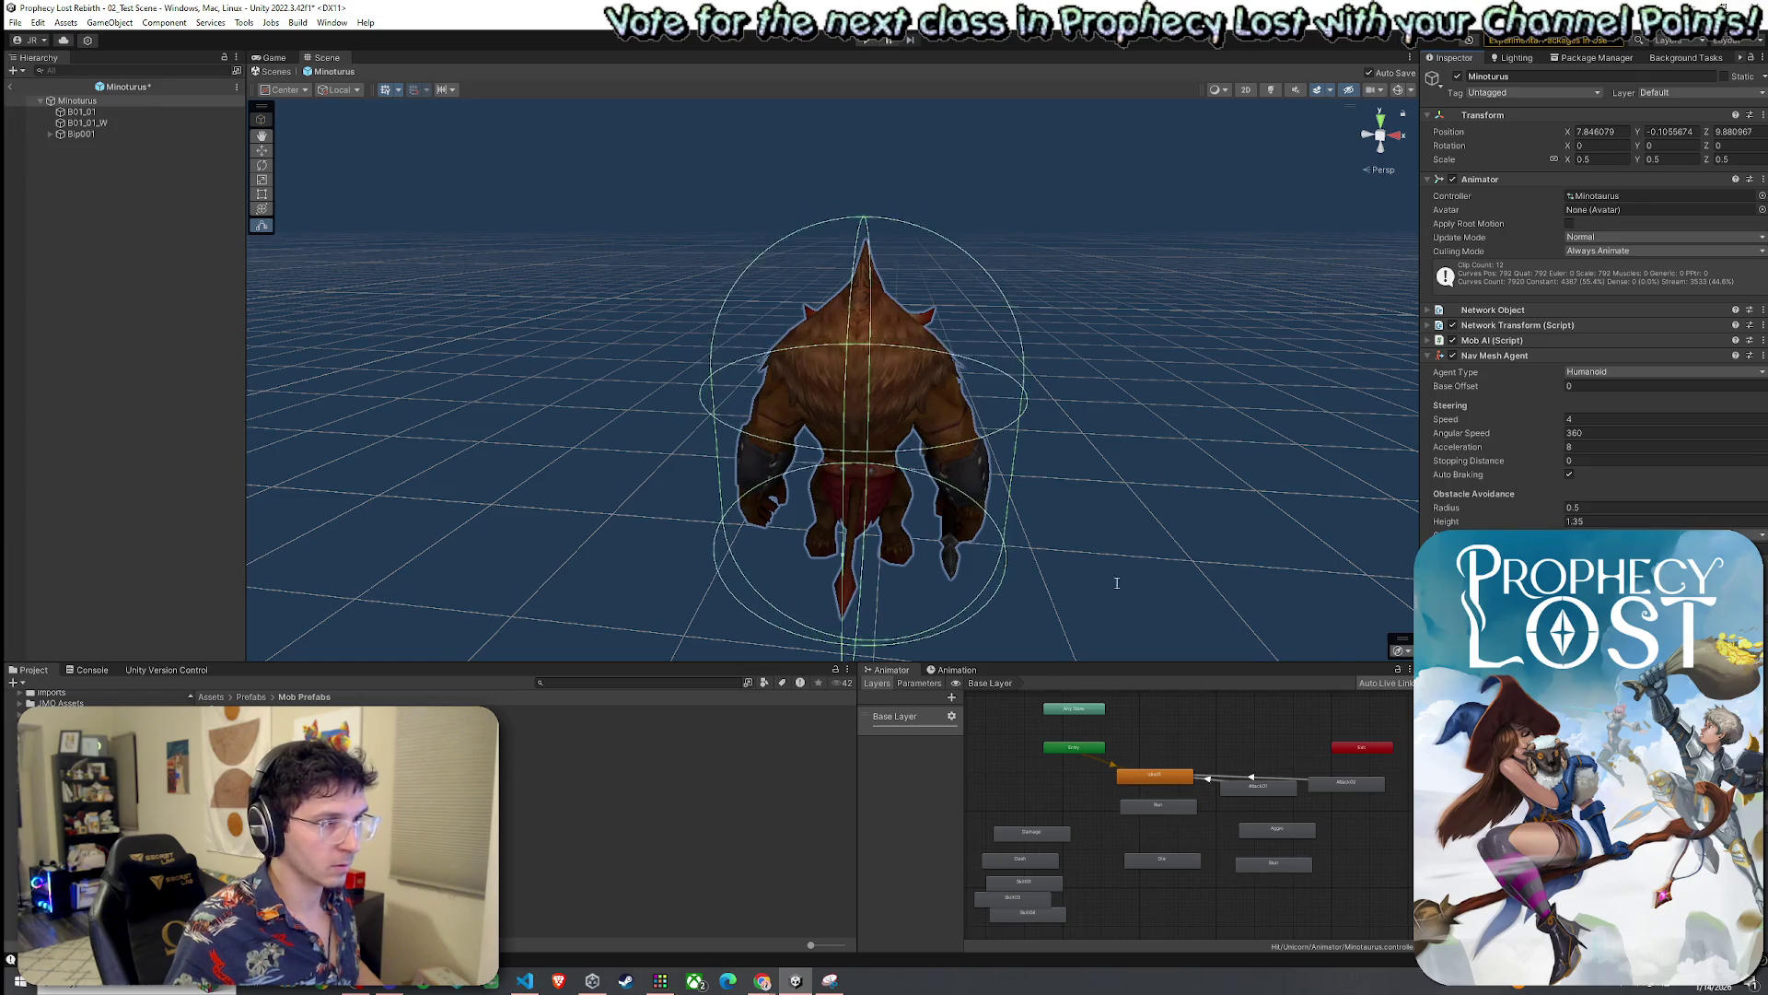
mouse_move(1118, 583)
mouse_down()
mouse_move(1133, 552)
mouse_move(1271, 482)
mouse_move(1150, 463)
mouse_move(1145, 446)
mouse_move(893, 465)
mouse_up()
mouse_move(865, 465)
mouse_down()
mouse_move(478, 462)
mouse_move(366, 478)
mouse_move(815, 479)
mouse_move(180, 511)
mouse_move(812, 512)
mouse_up()
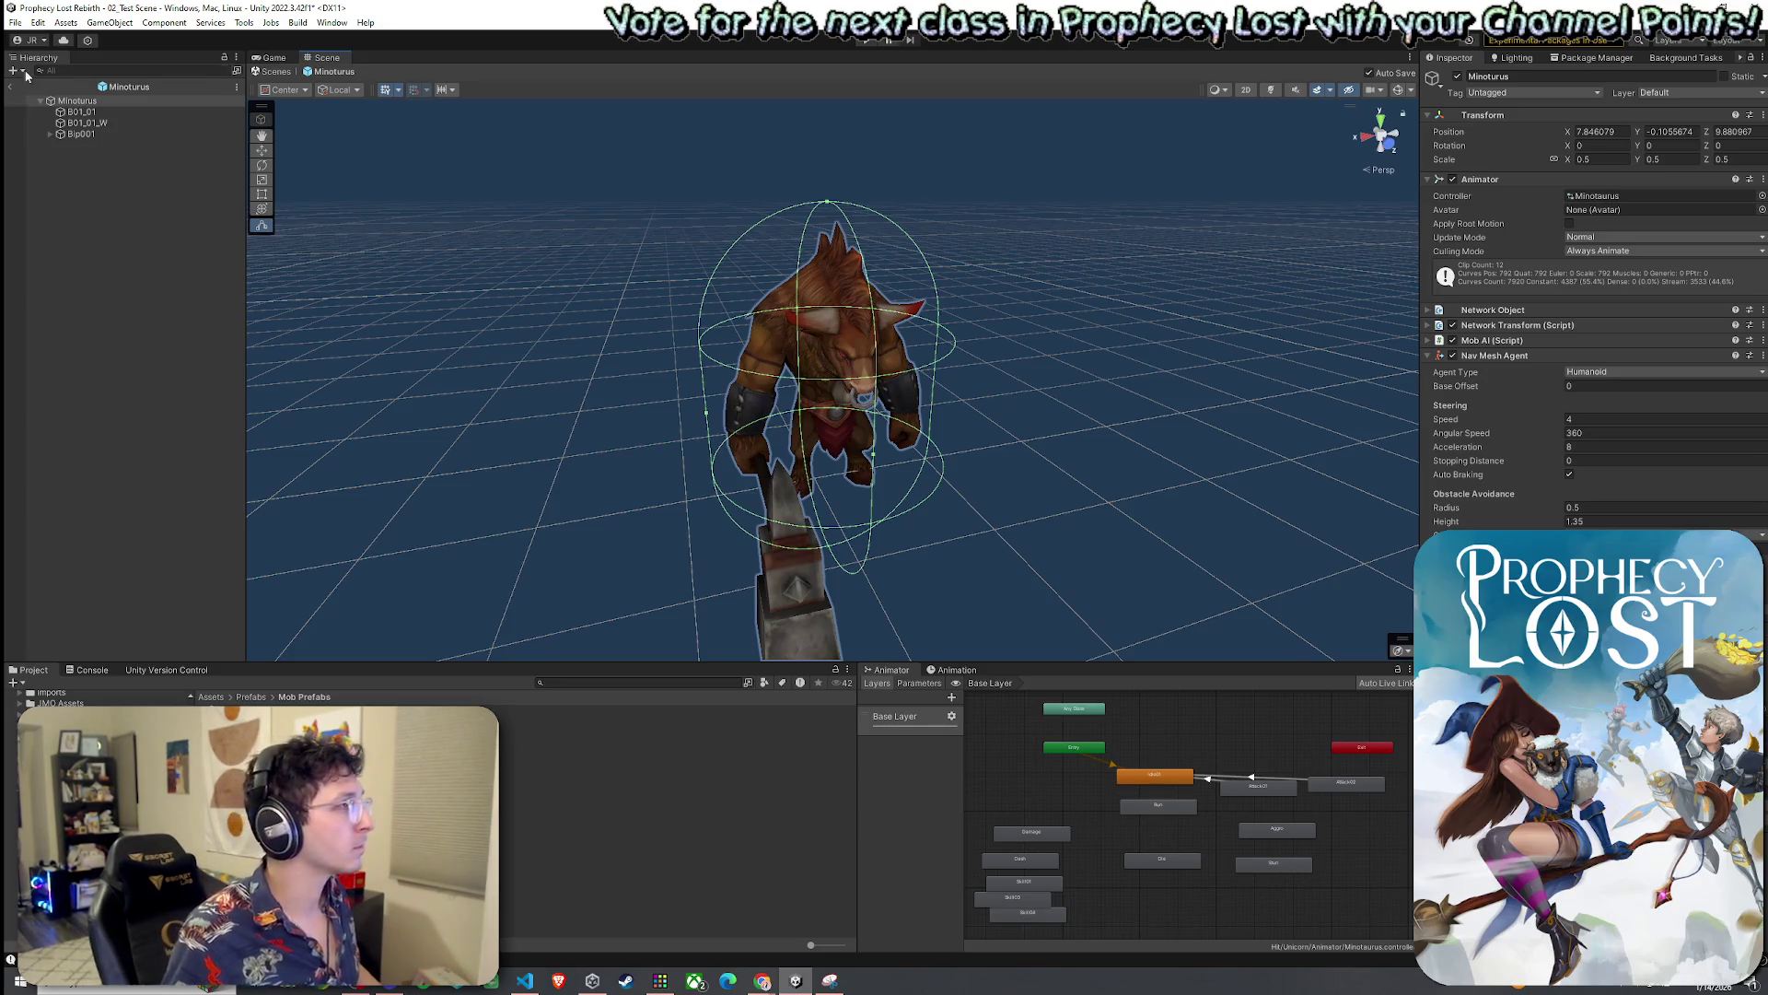
click(15, 22)
click(42, 91)
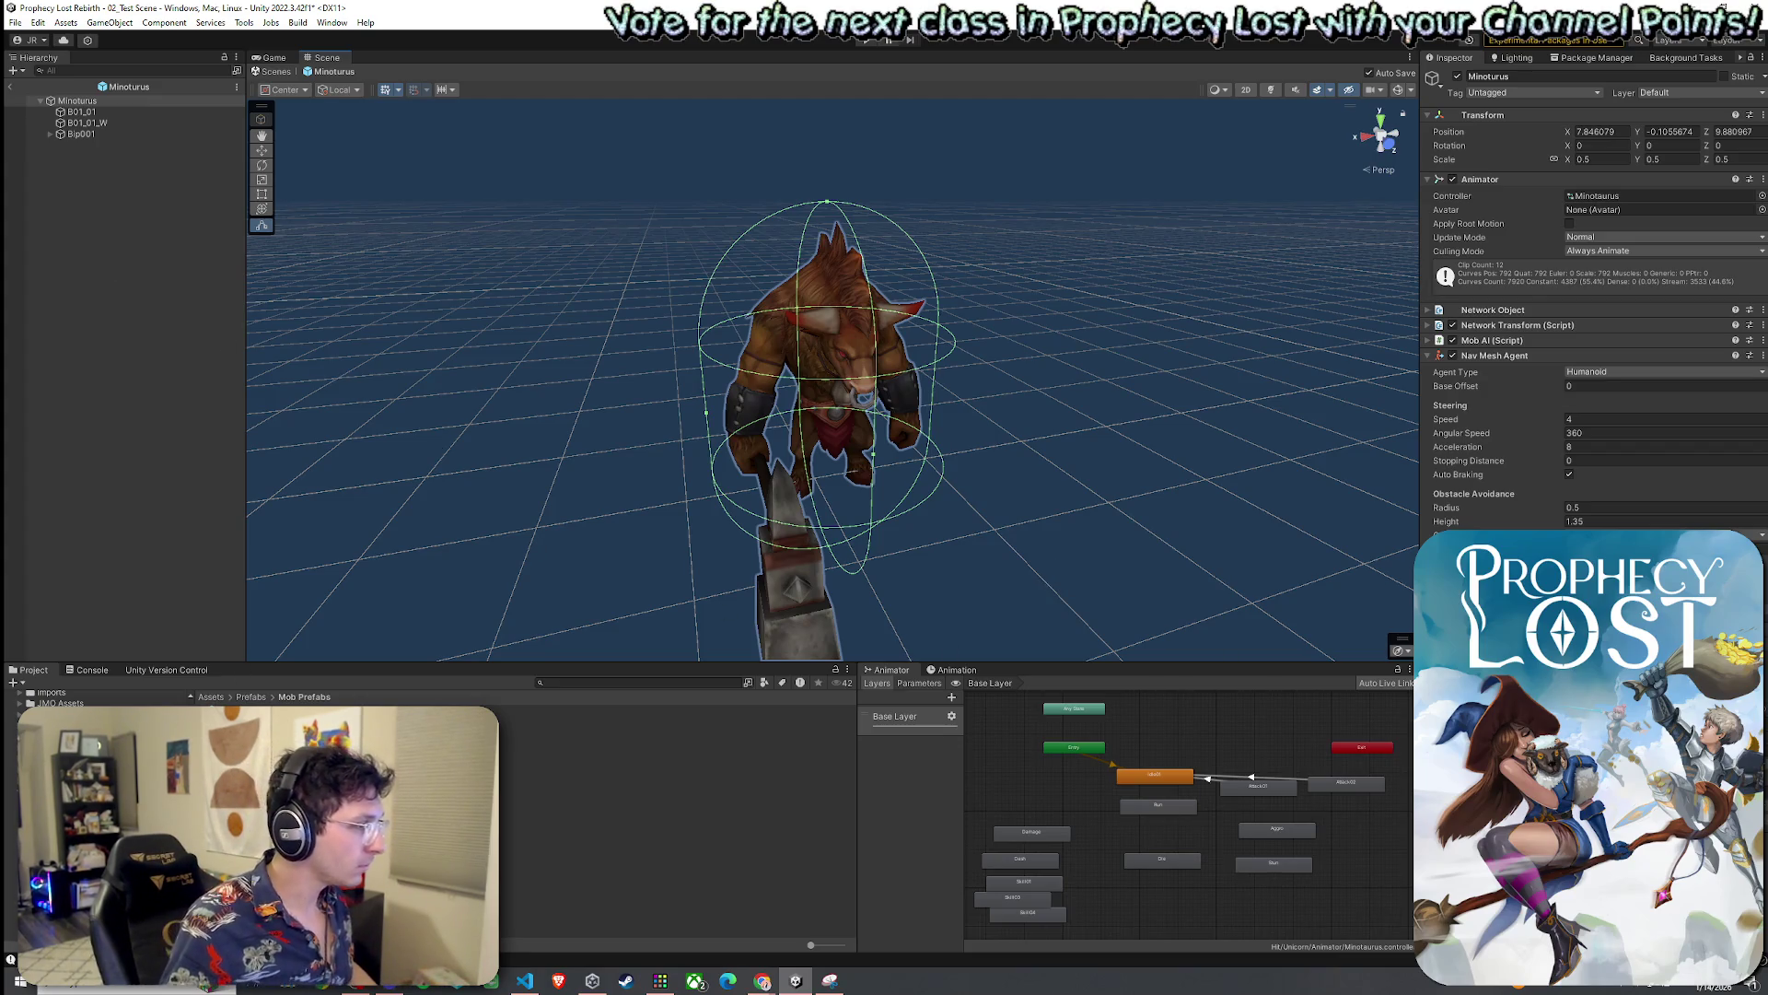
Collapse the Minoturus prefab's Nav Mesh Agent and Capsule Collider components
click(571, 754)
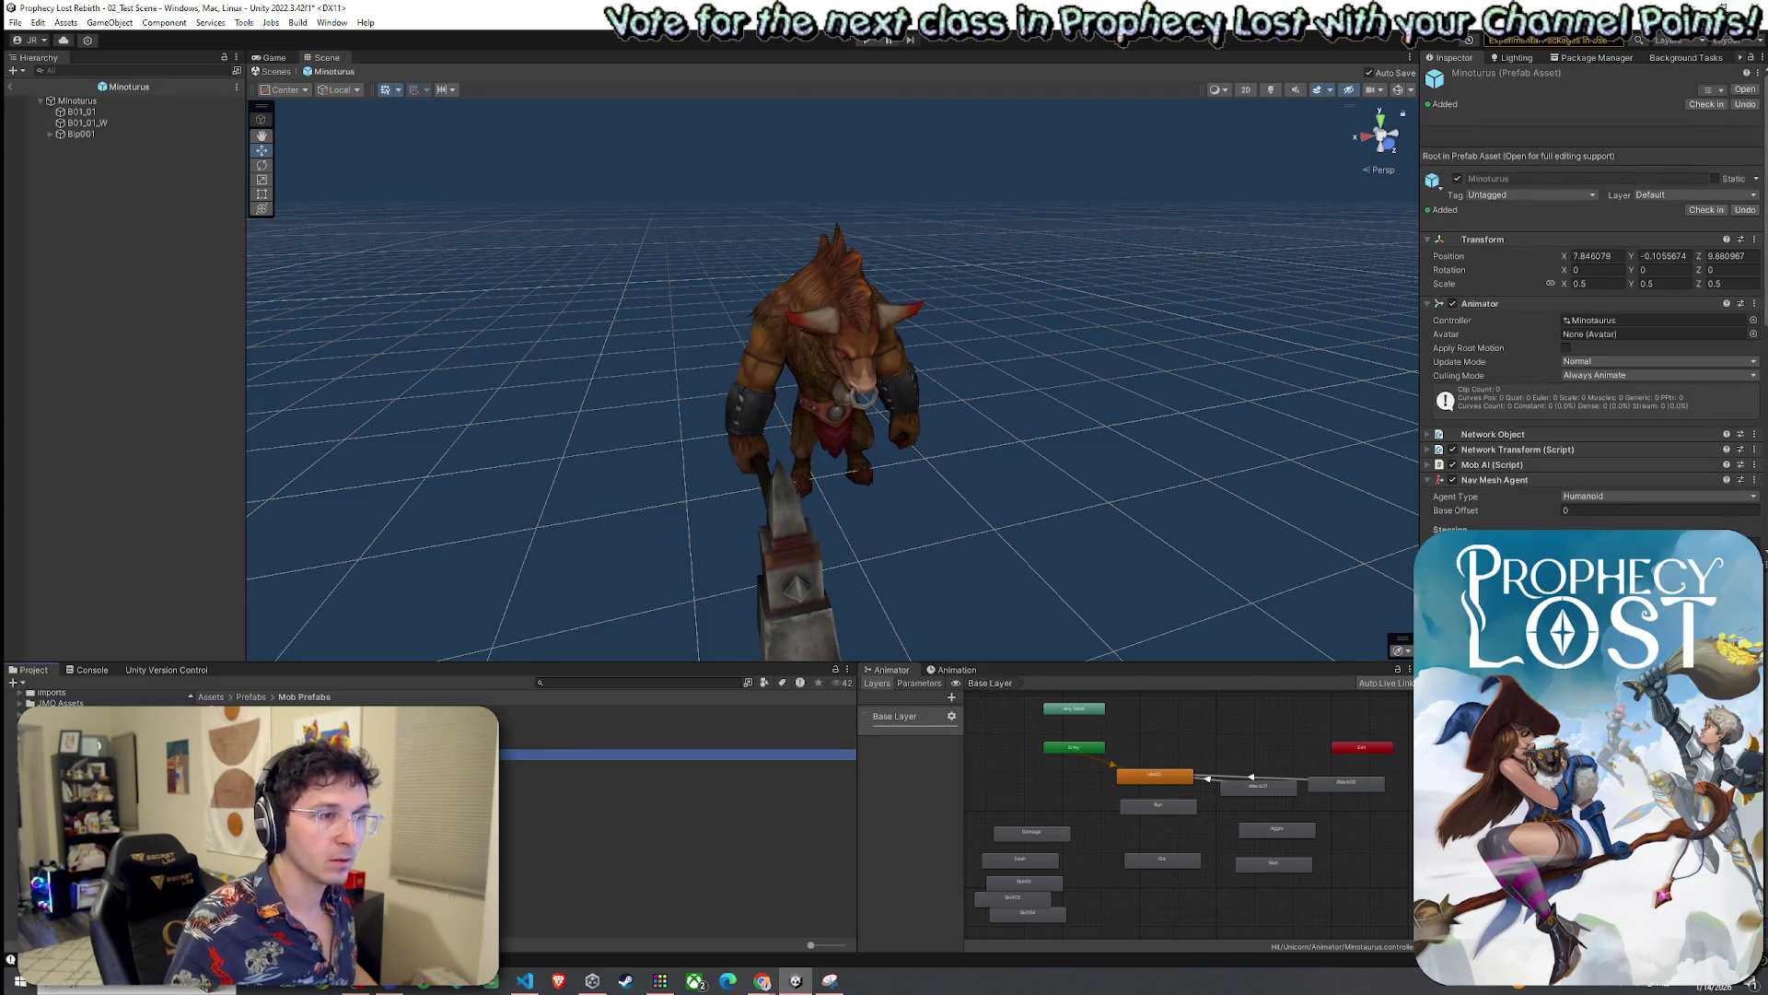
click(1427, 480)
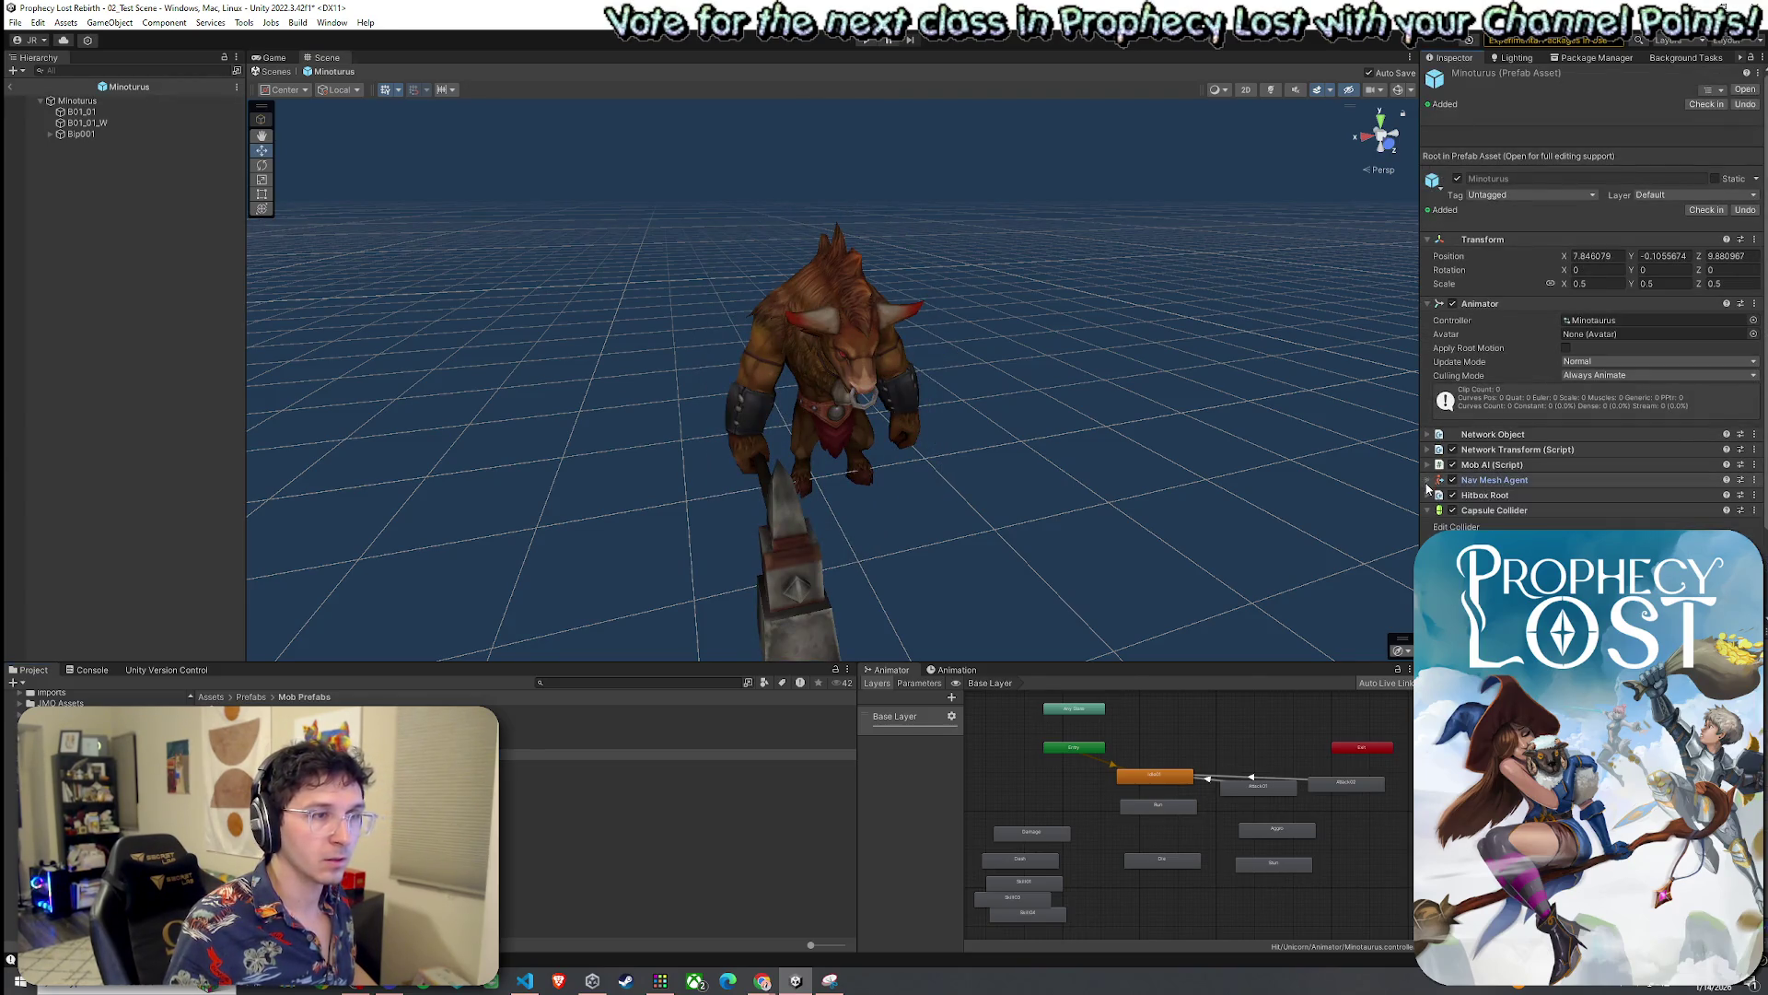
click(1428, 510)
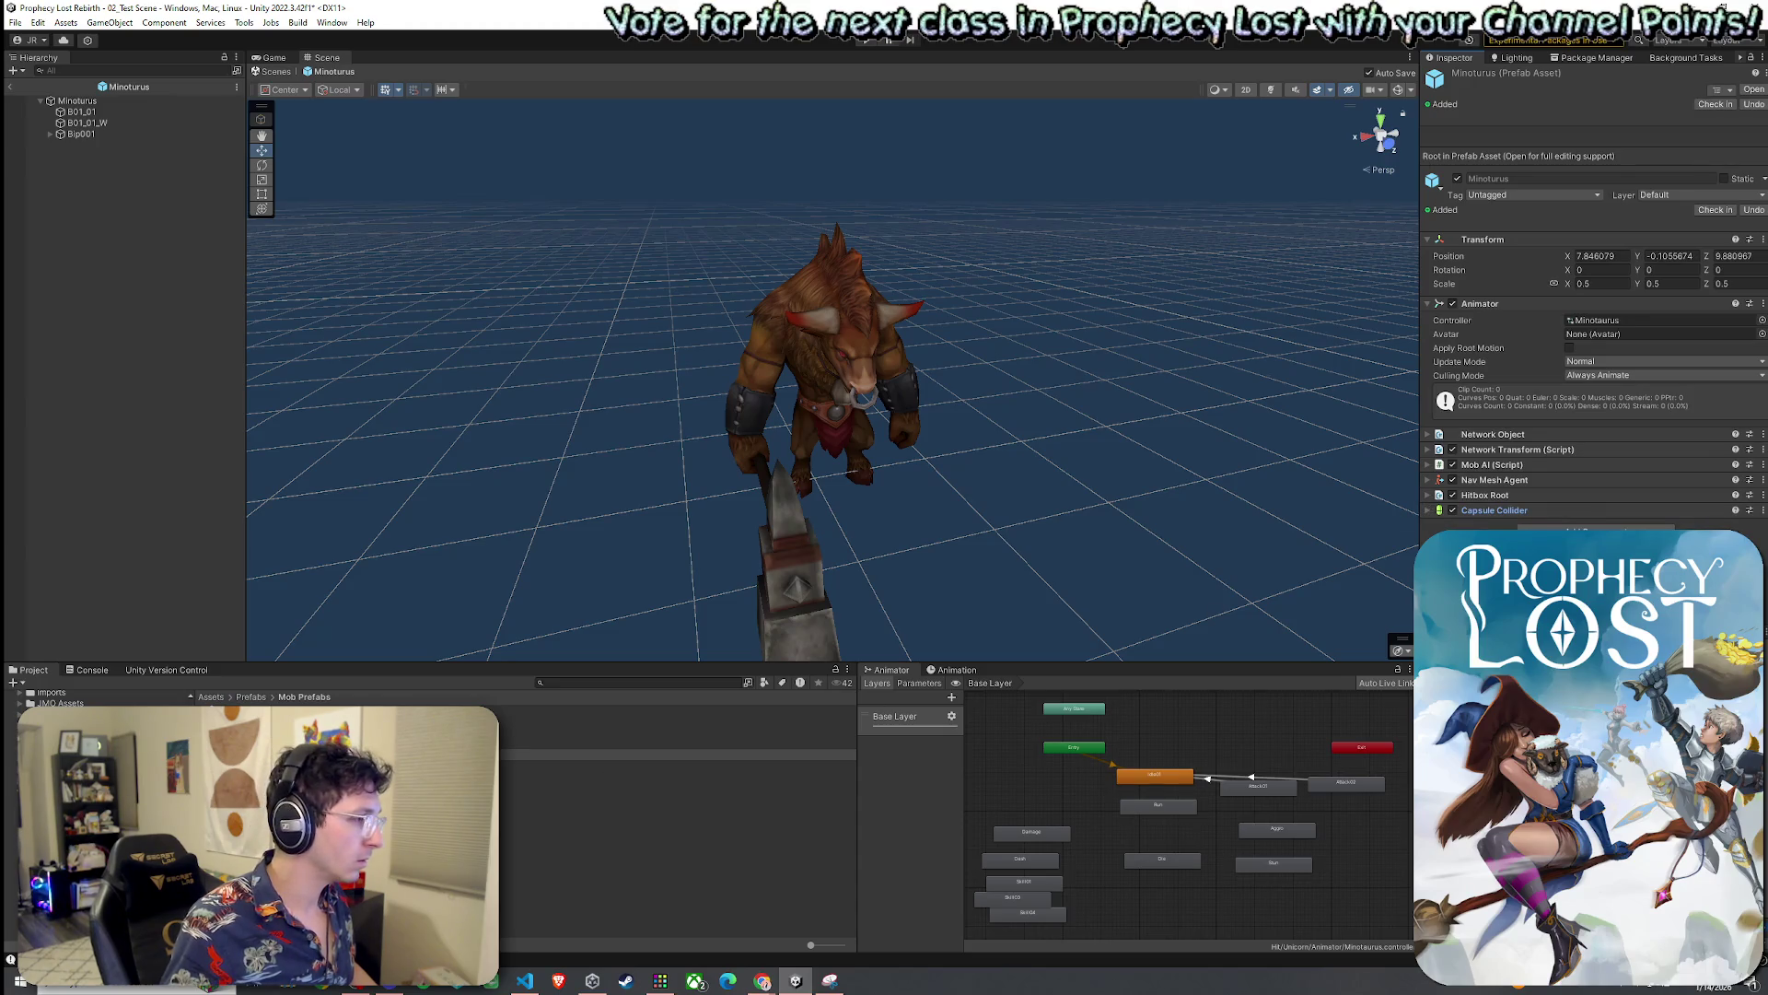
Copy Exclamation Mark for Goblin, Question Mark for Goblin and Hurtbox from the Spear Goblin prefab
double_click(276, 783)
click(103, 145)
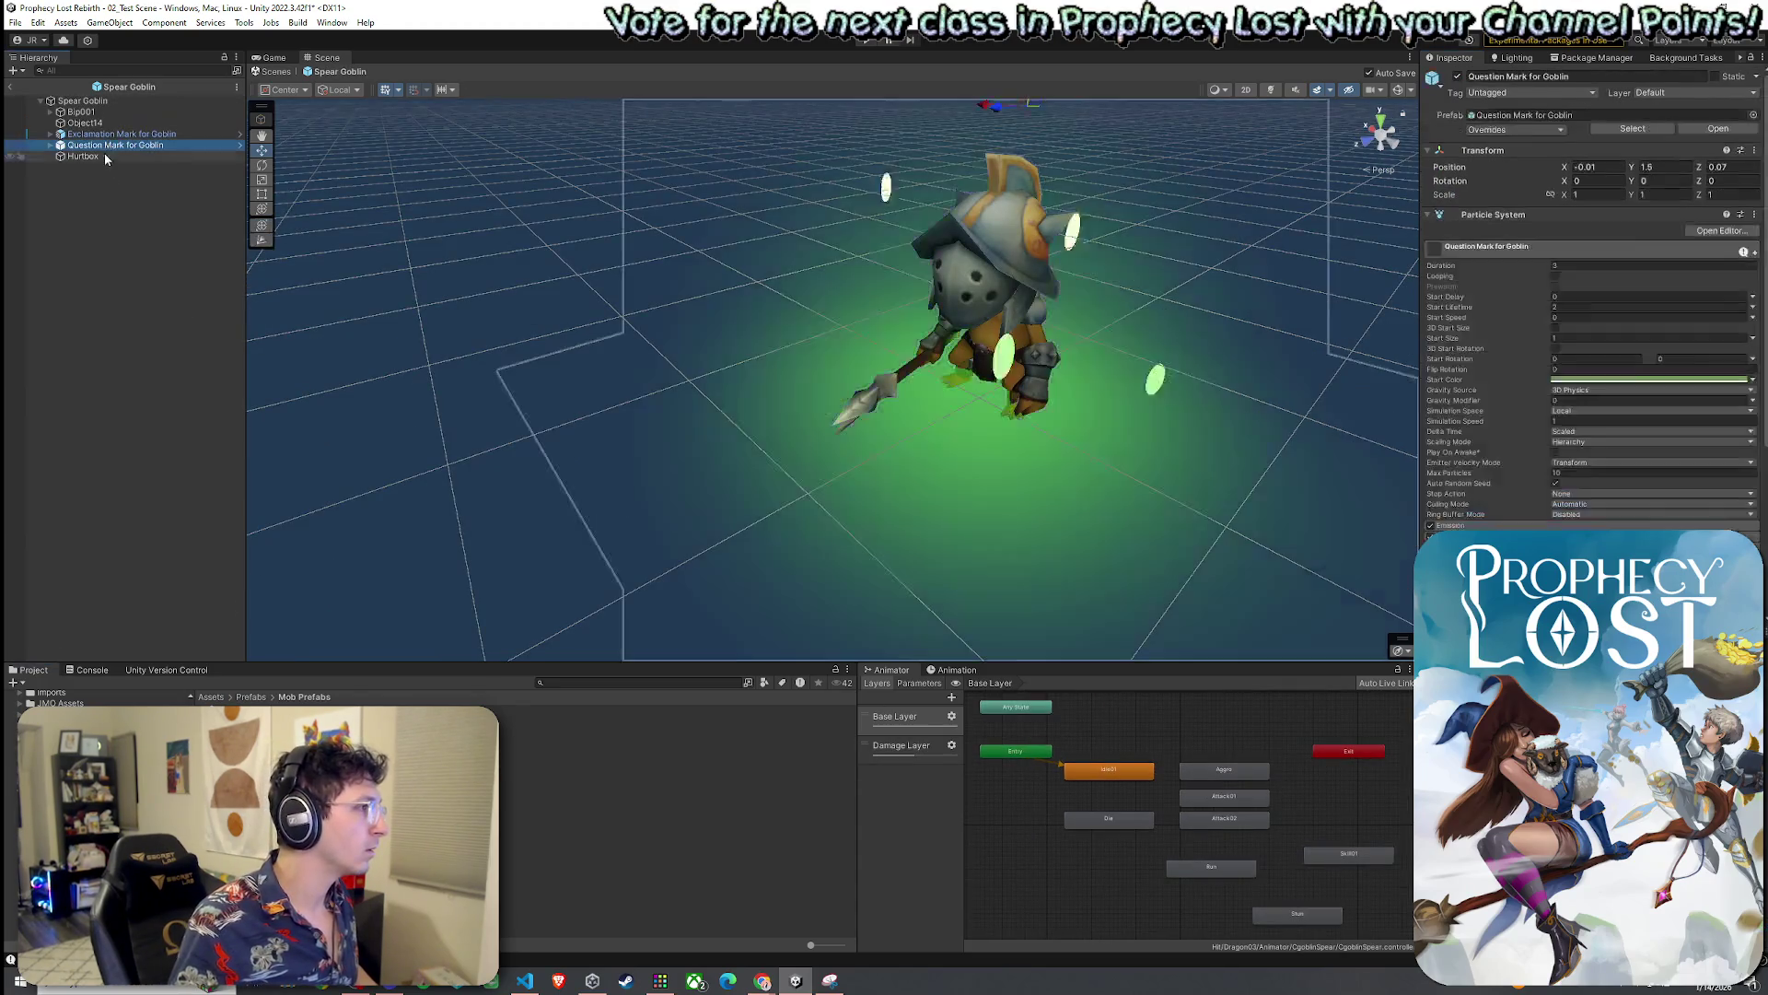
click(101, 134)
shift+click(101, 155)
right_click(102, 156)
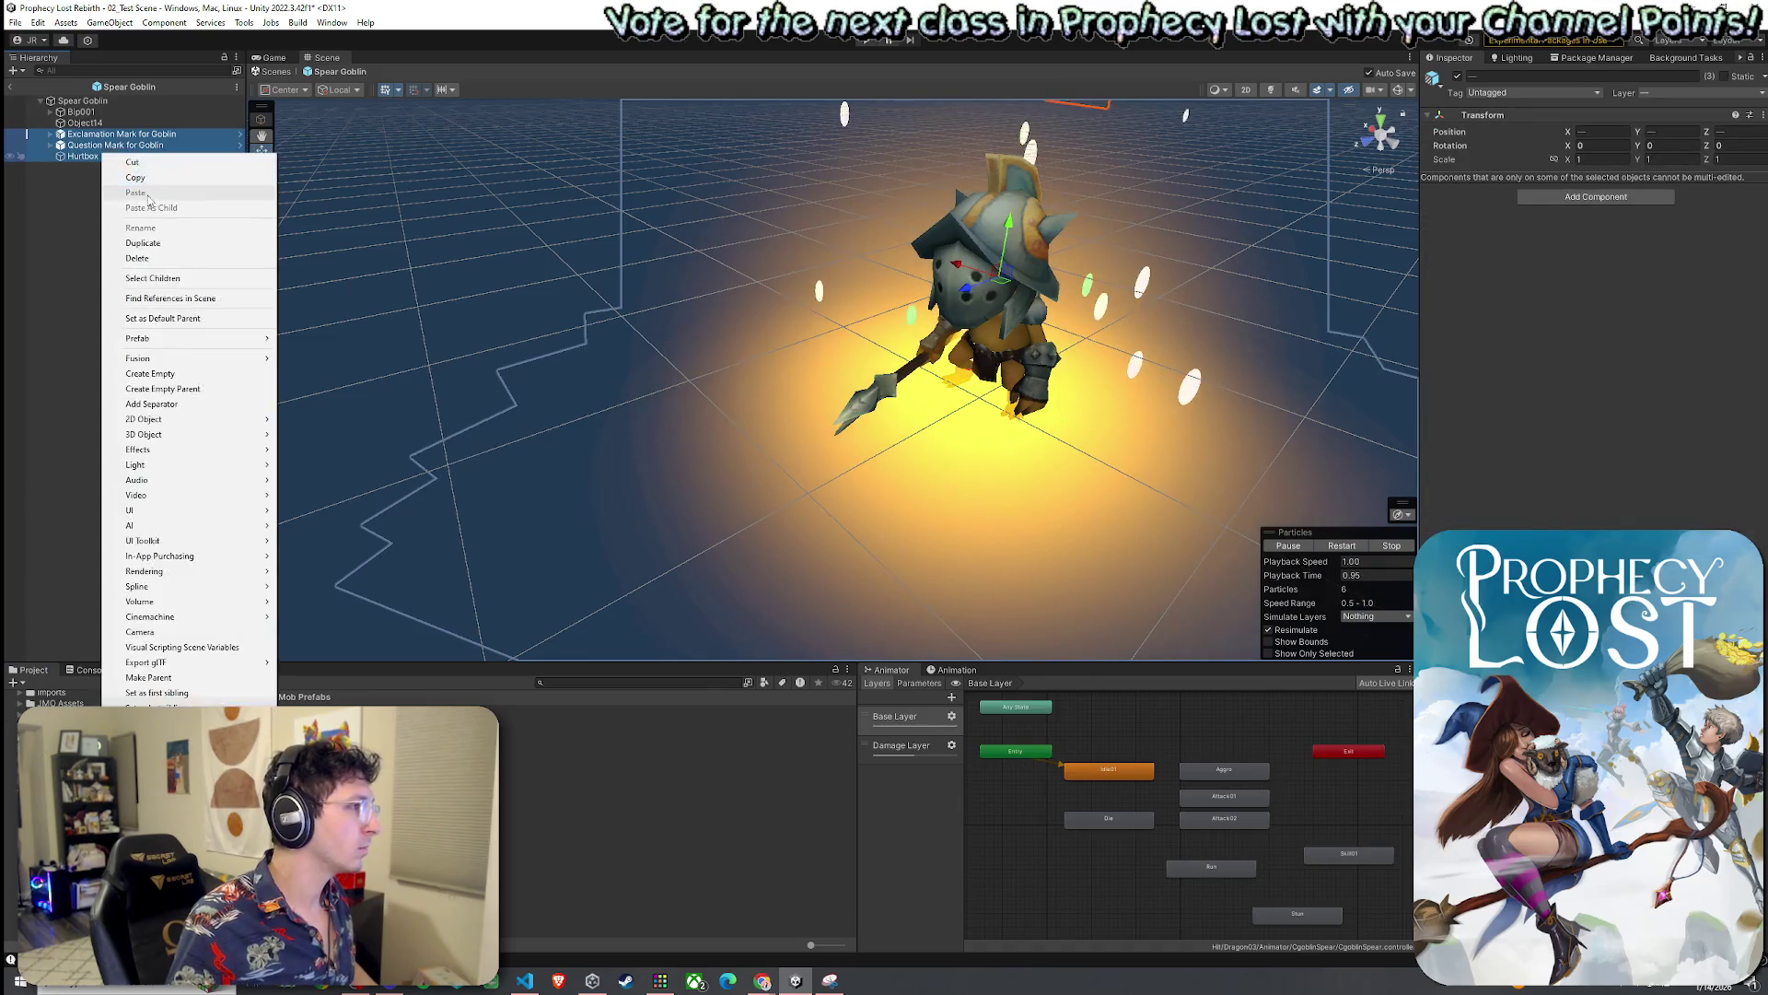
click(129, 181)
Paste the three copied objects under the Minoturus root
click(9, 86)
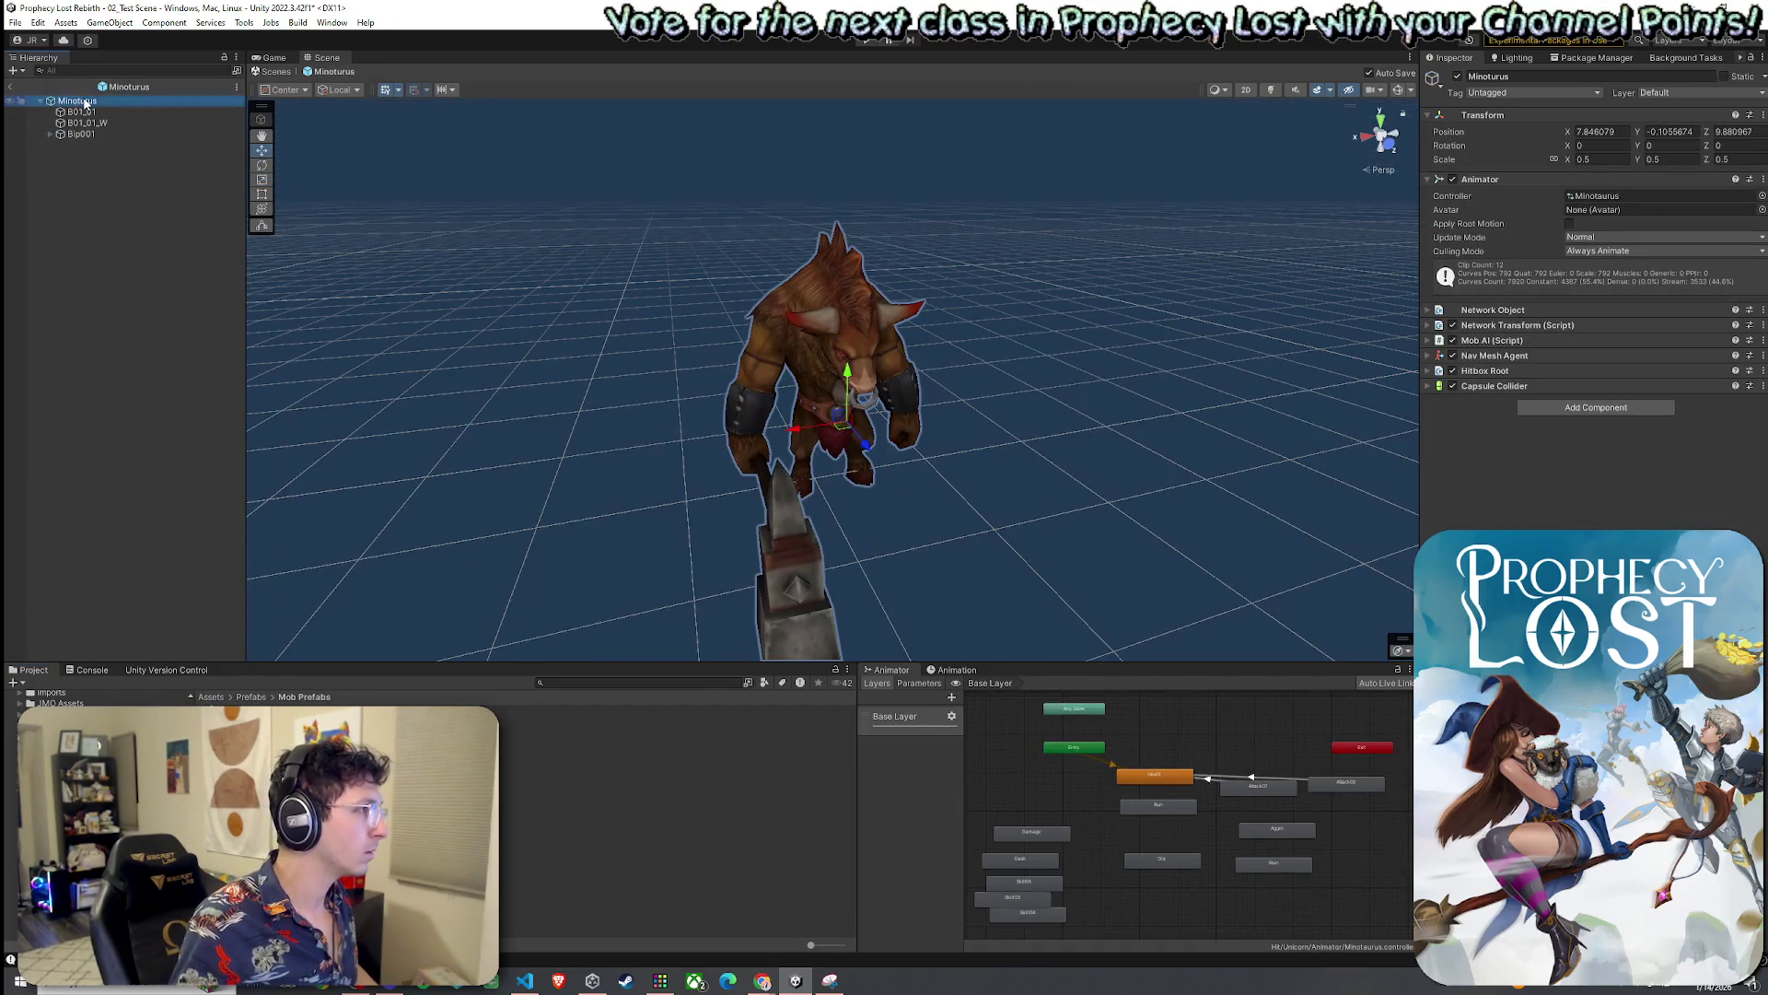
right_click(82, 99)
click(129, 166)
click(101, 124)
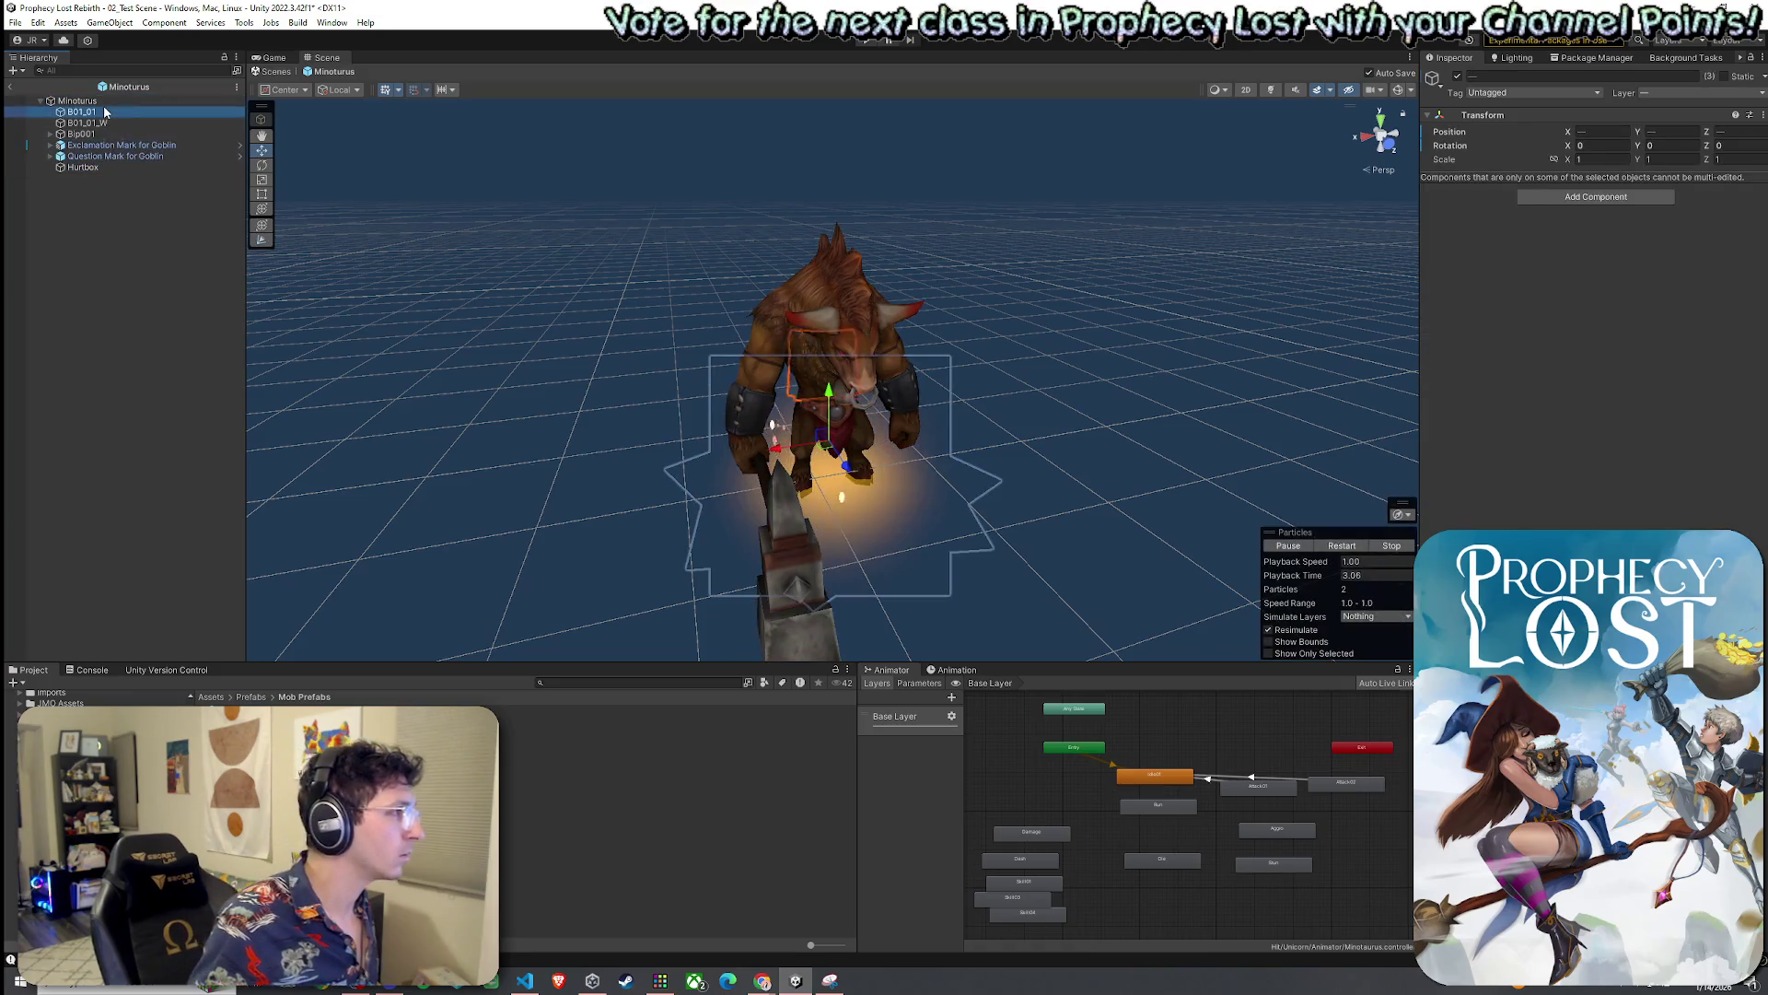
click(75, 101)
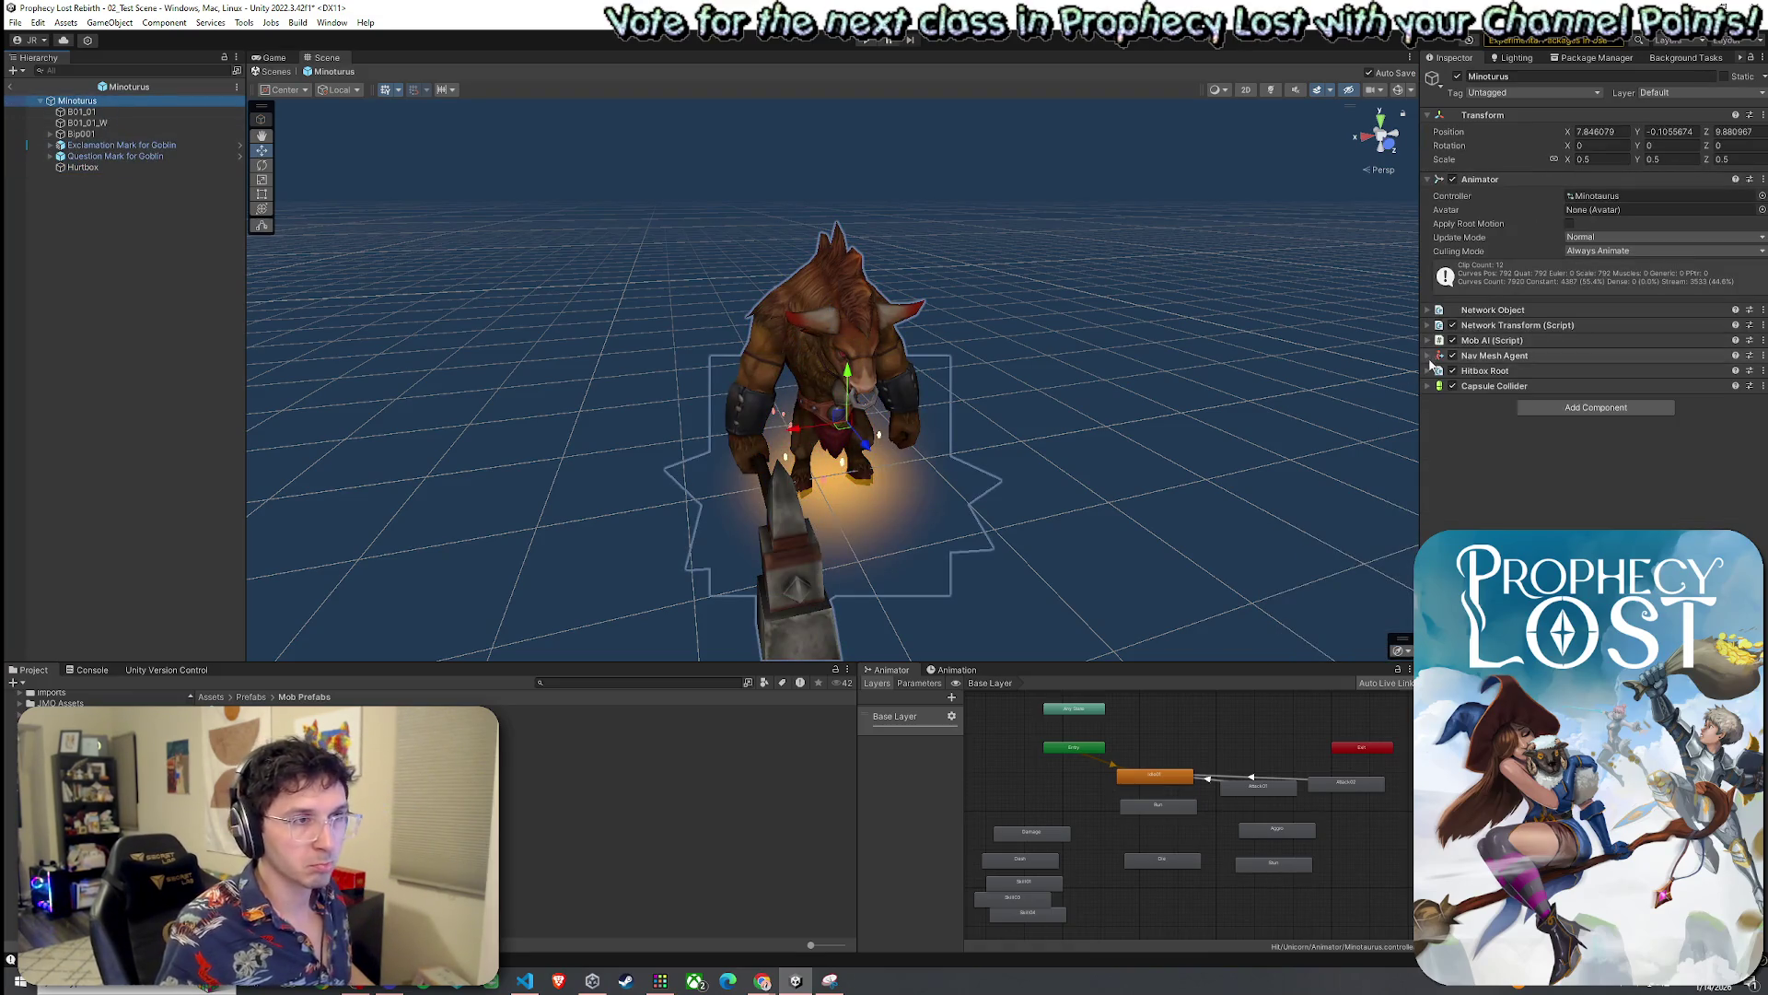
Expand Minoturus's Mob AI component to find its Aggro Vfx and Sus Vfx fields
click(1448, 356)
click(1448, 357)
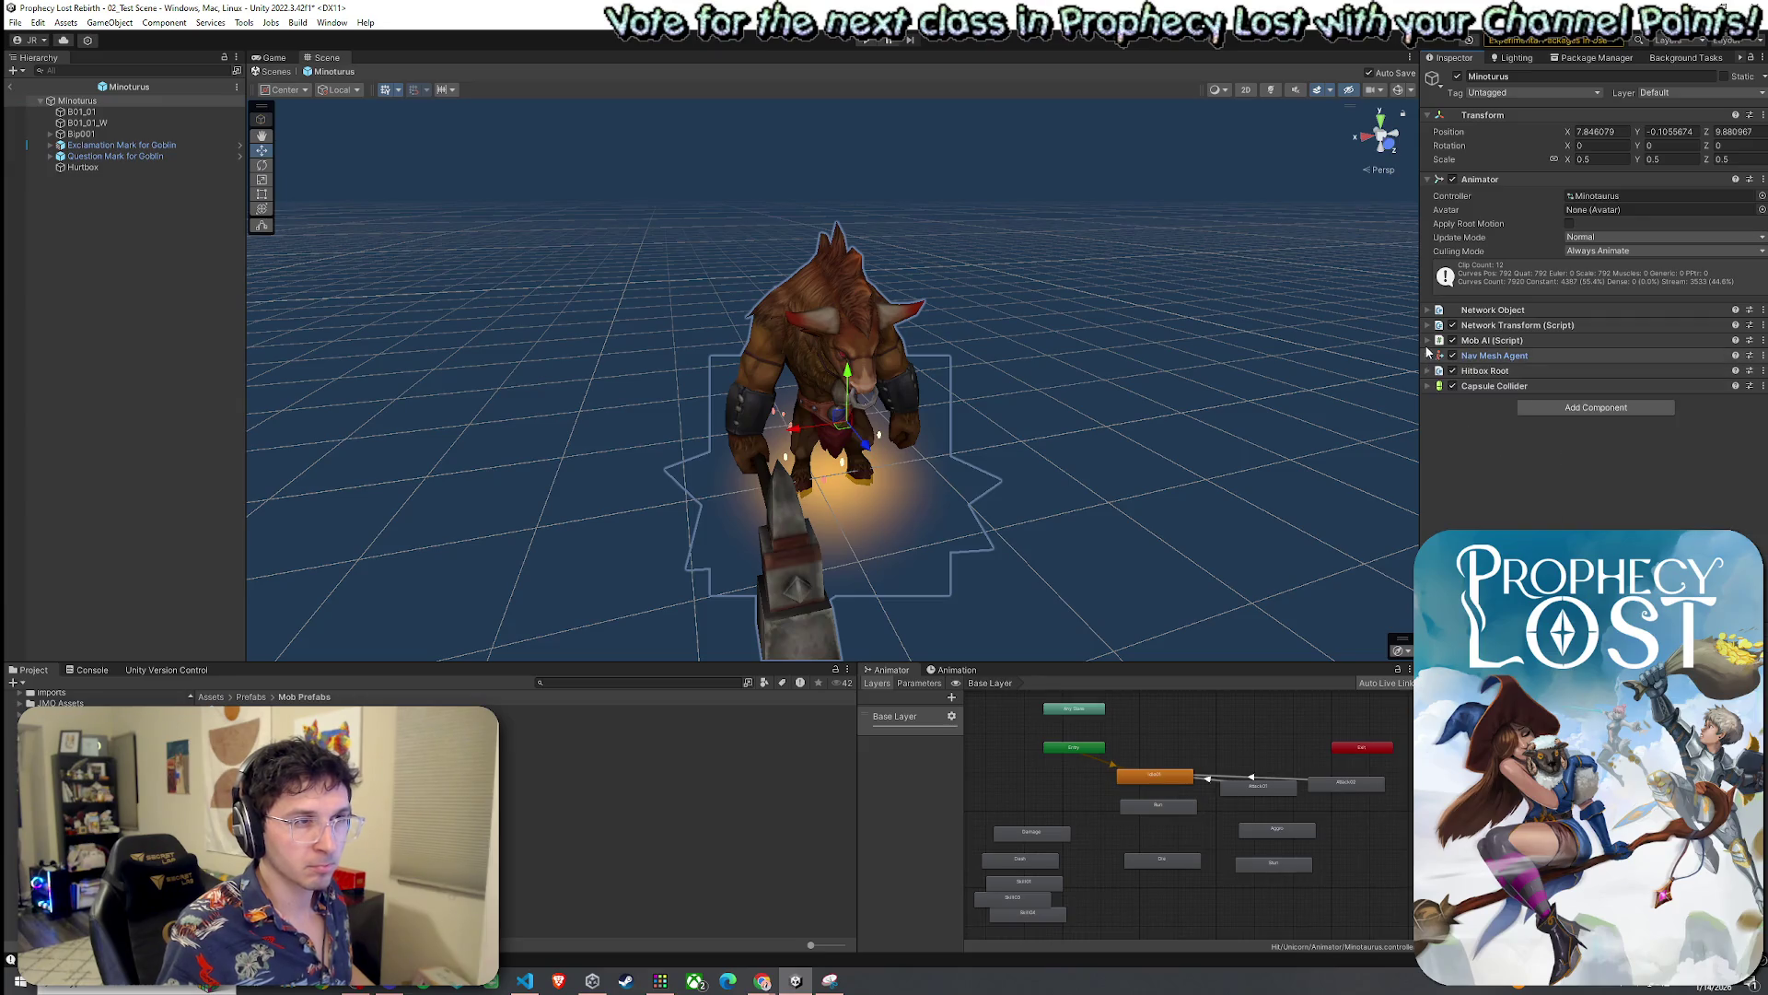
click(1473, 340)
scroll(1474, 452, down, 5)
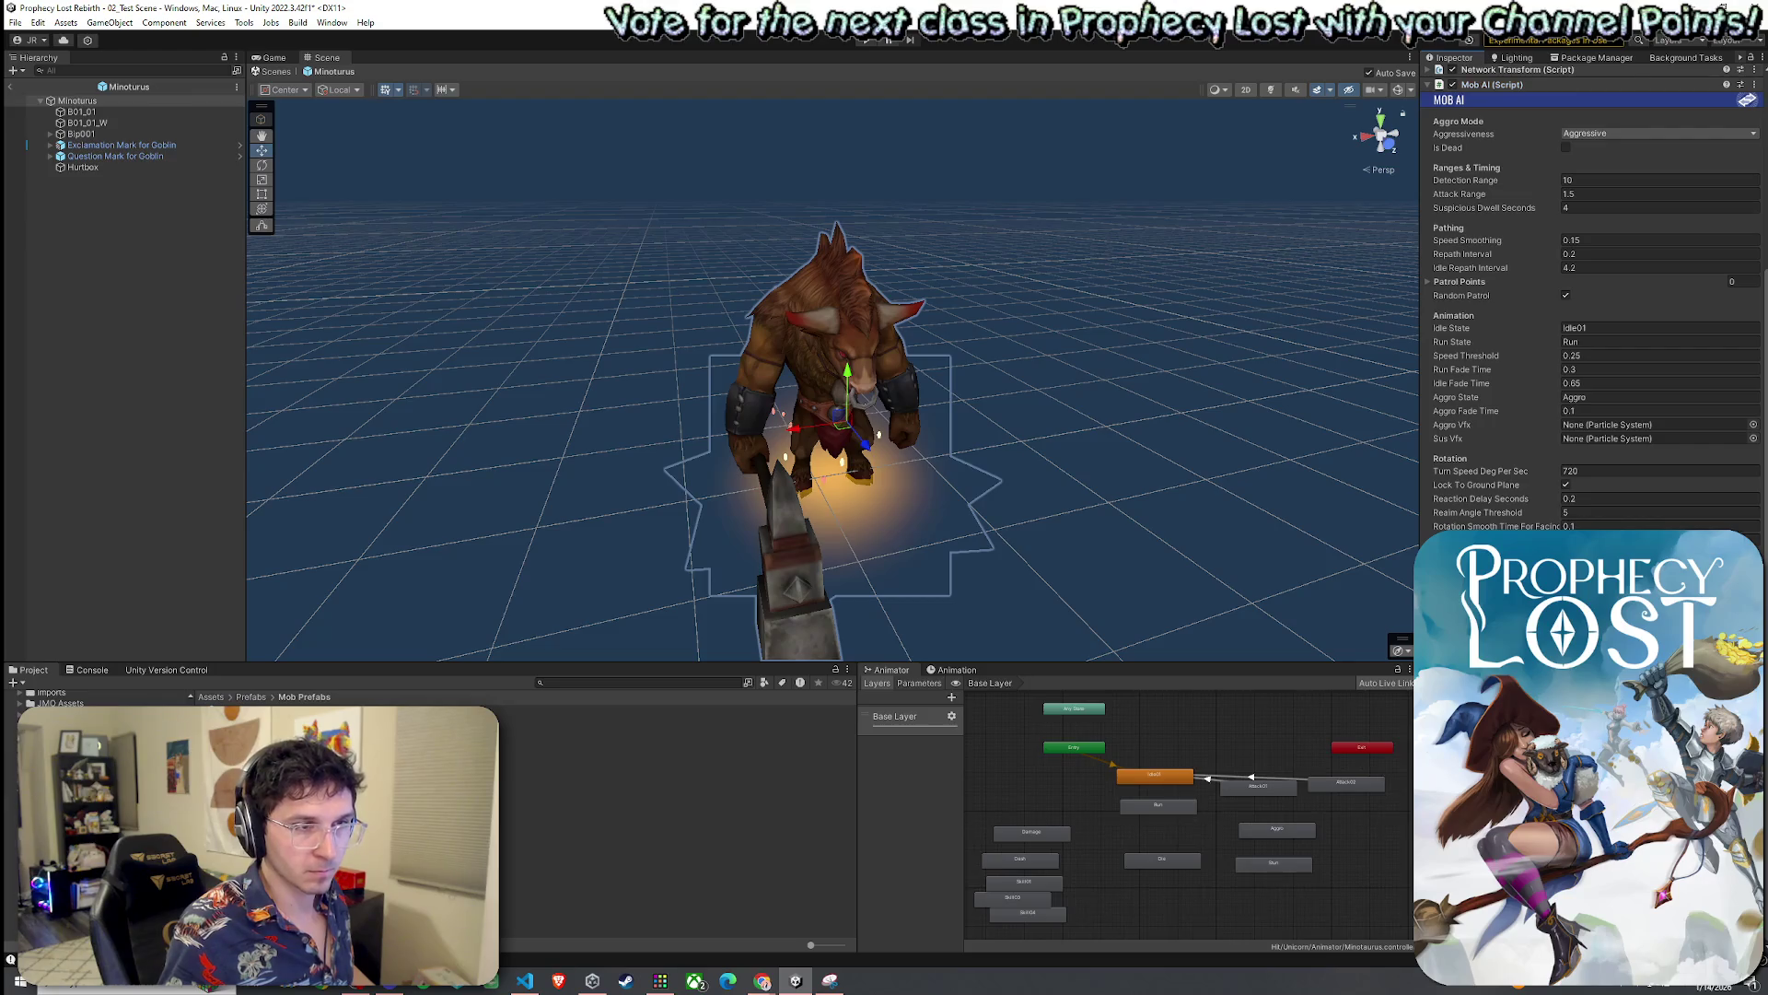
scroll(1496, 202, up, 3)
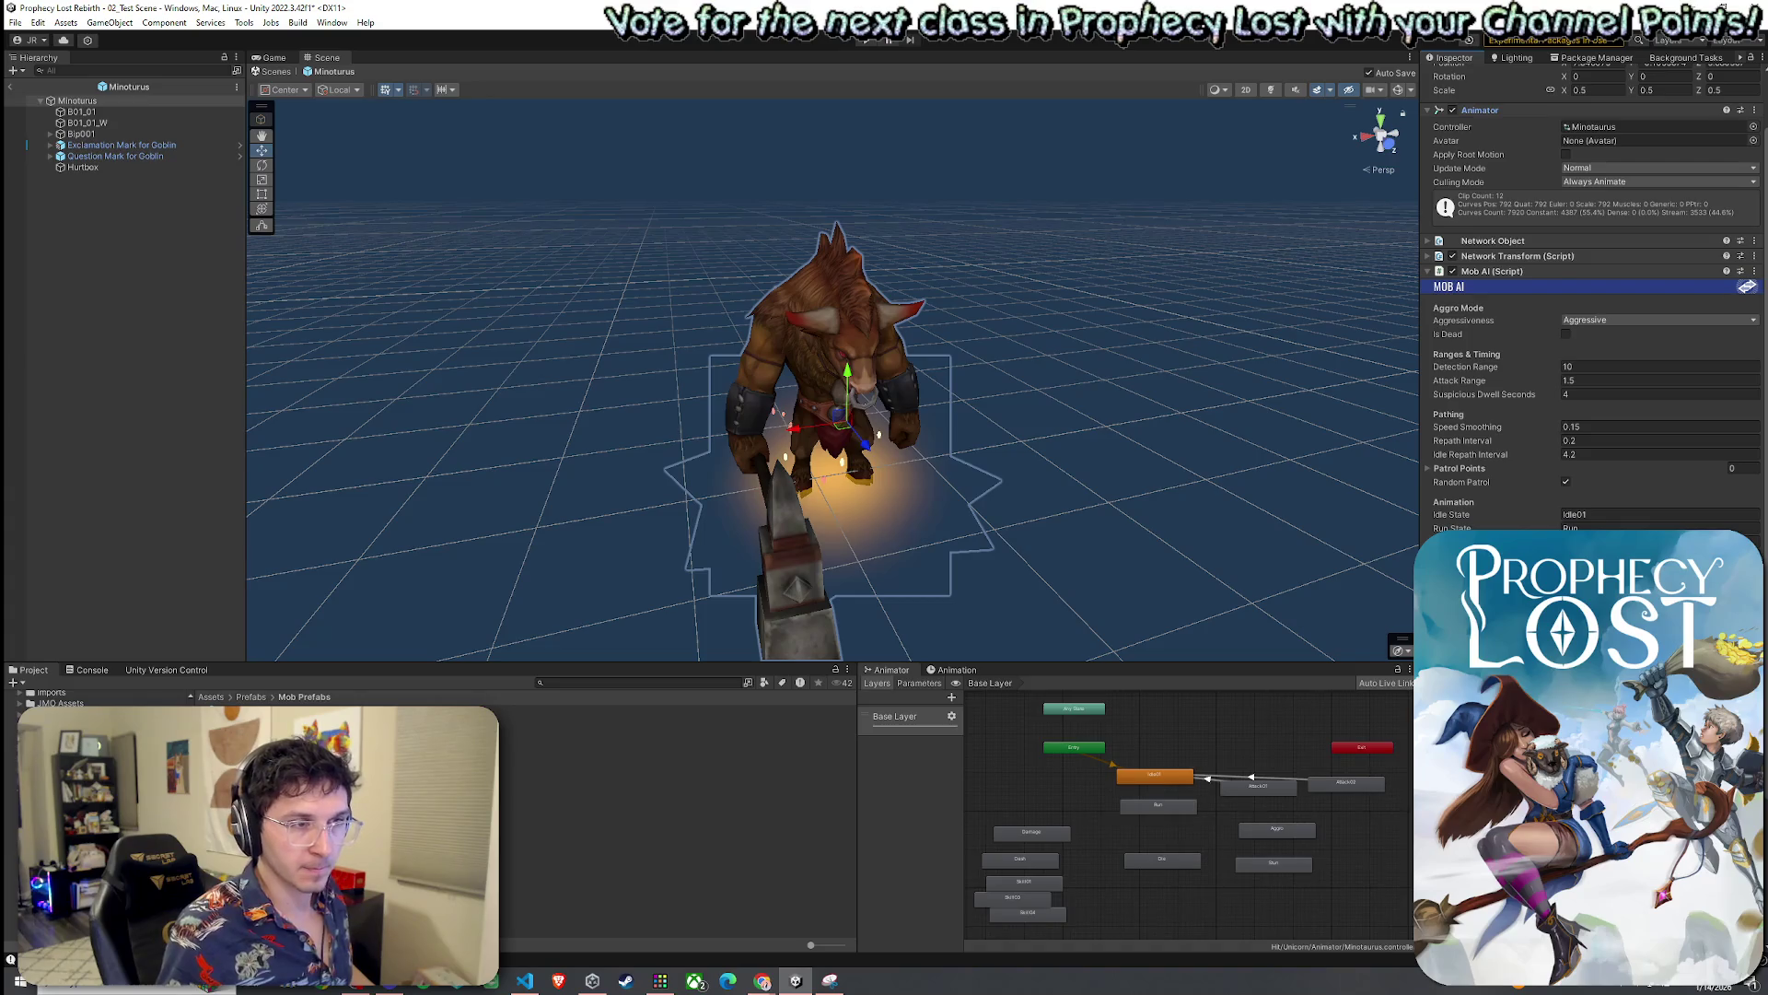
click(110, 146)
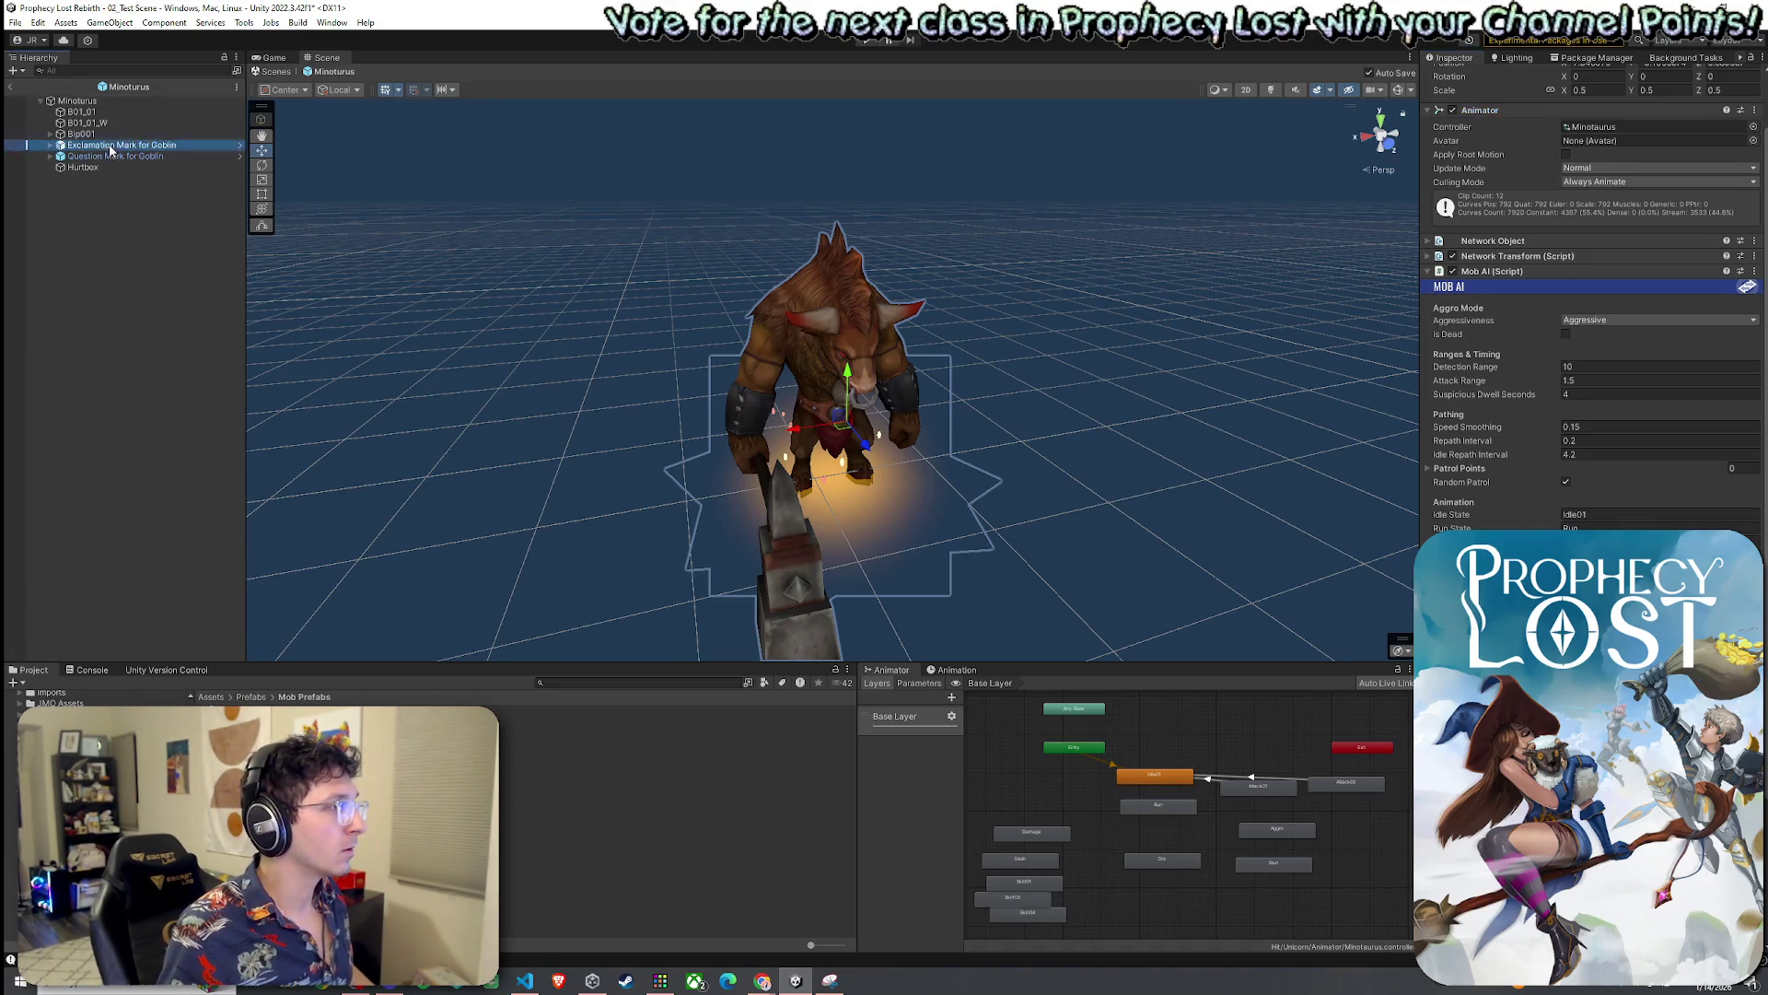
key(ctrl+z)
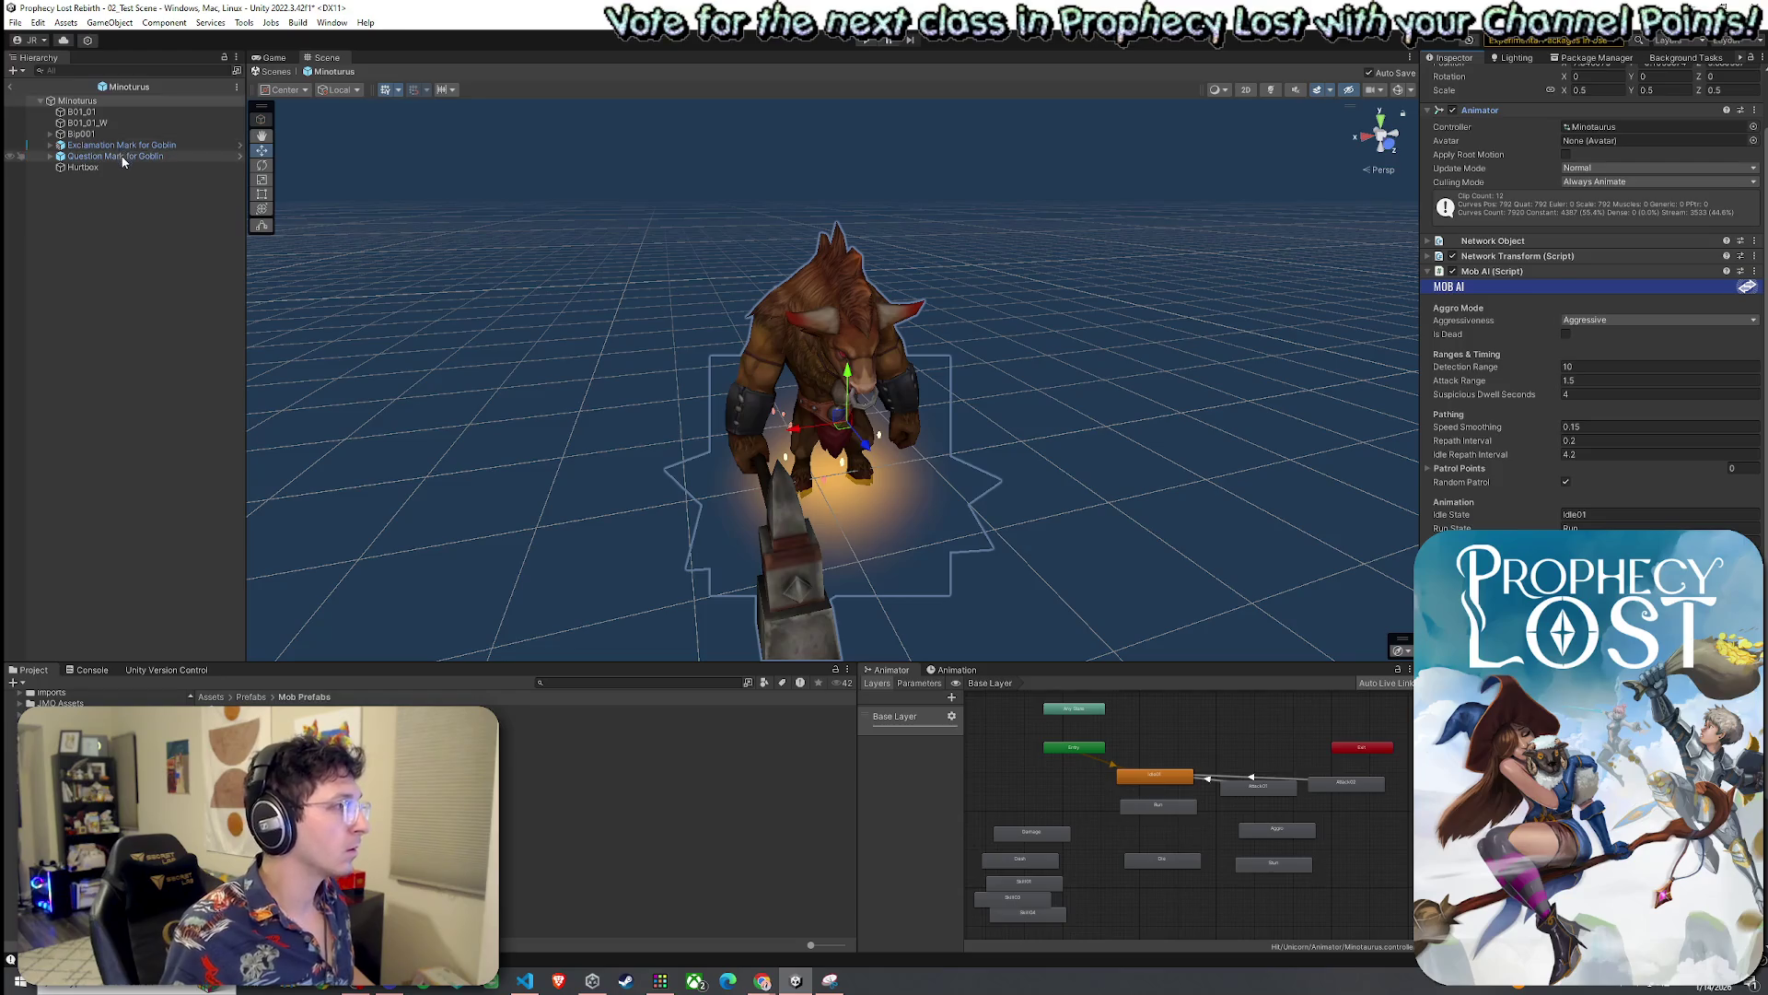
scroll(1592, 323, down, 5)
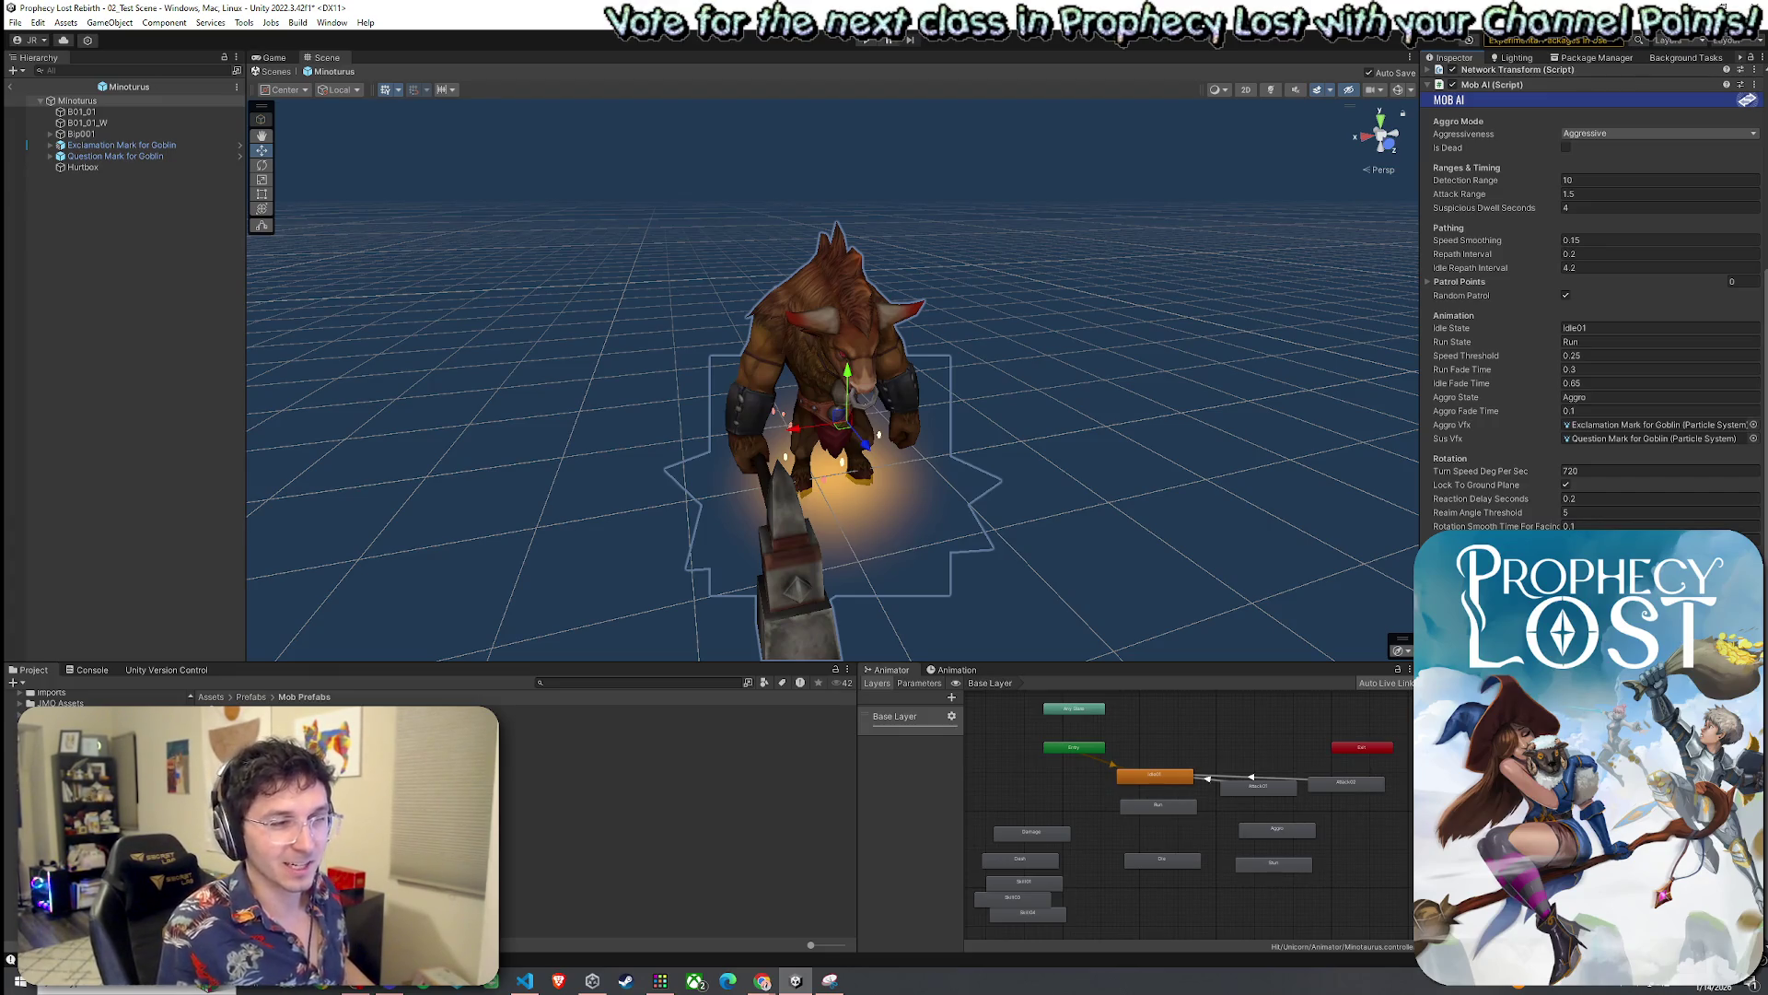
Save, then inspect the Minotaurus_Attack 01 and Attack 02 animation states
click(15, 22)
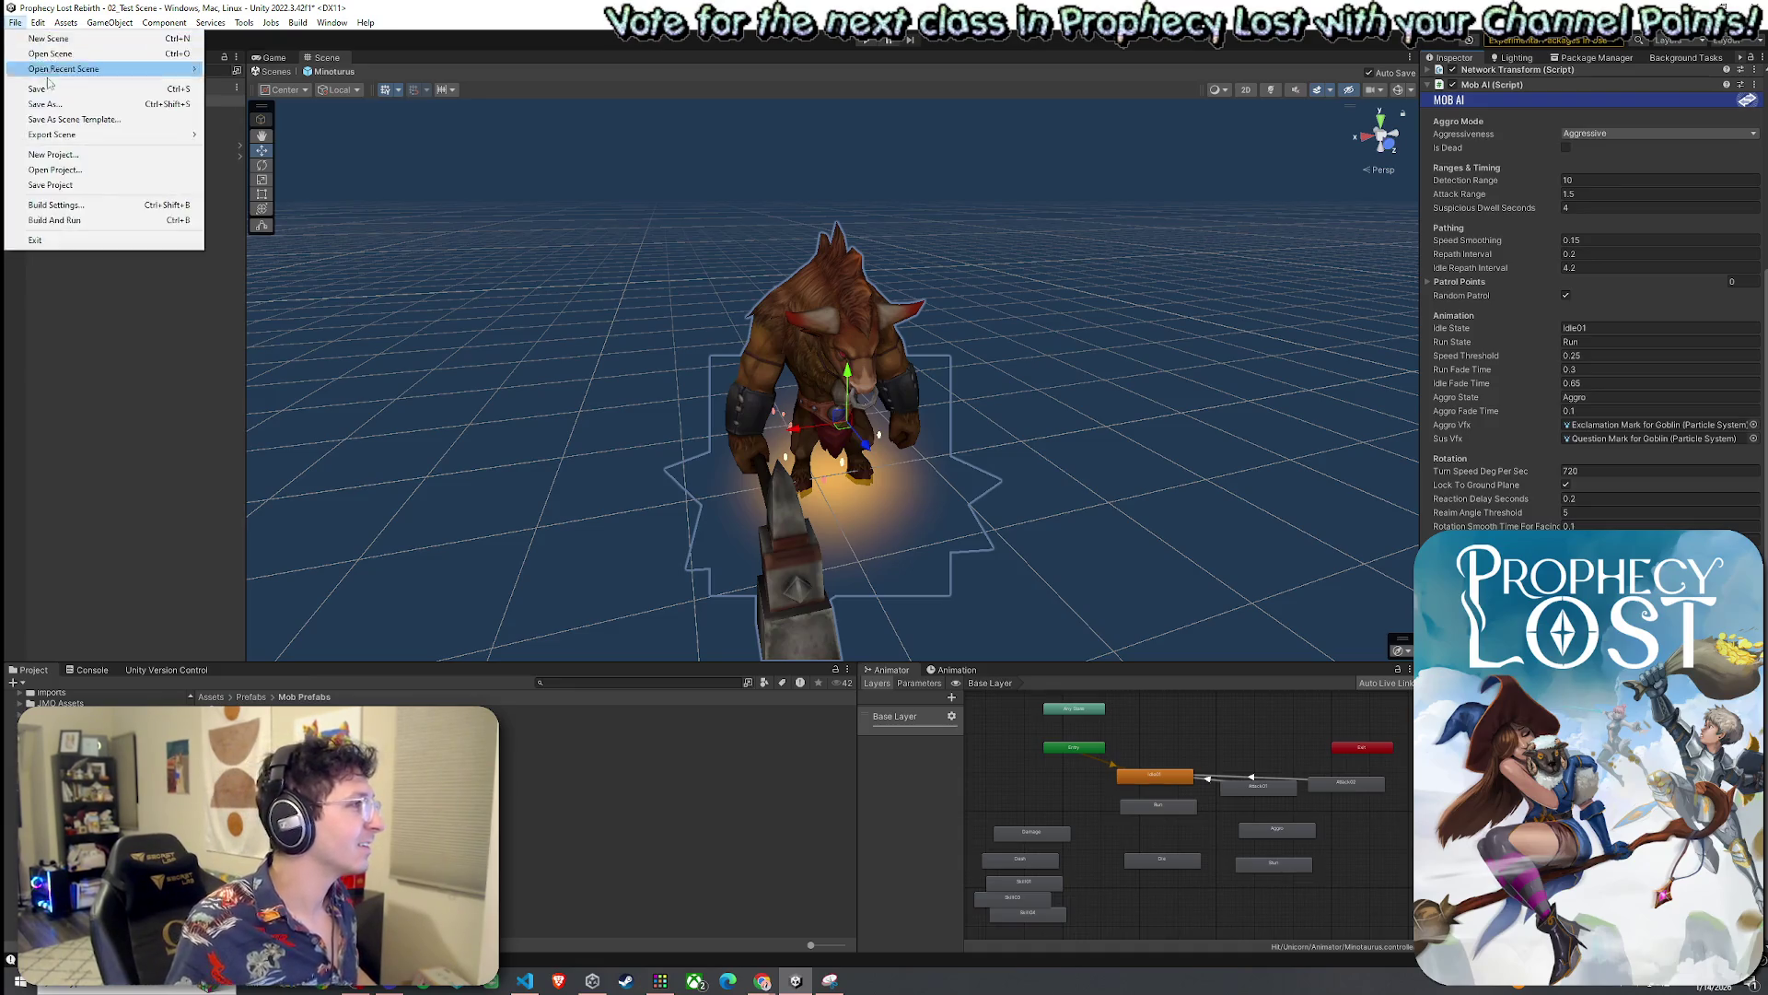
click(41, 89)
double_click(1258, 784)
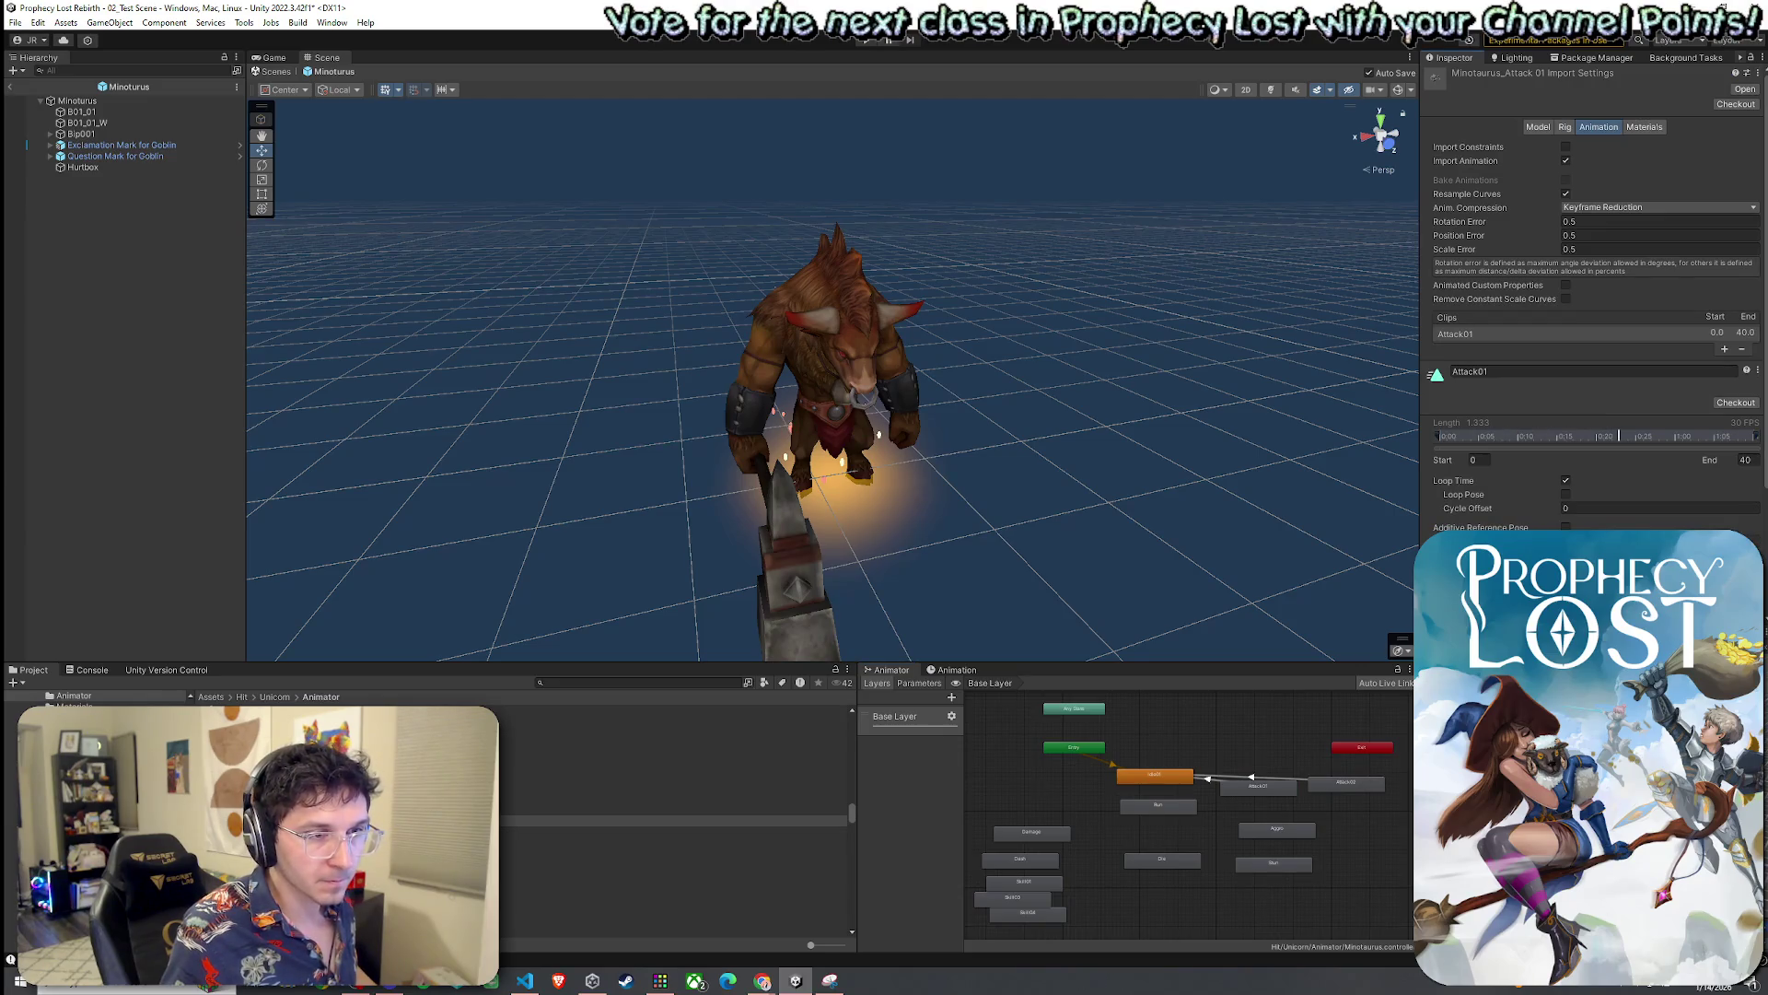
double_click(1346, 782)
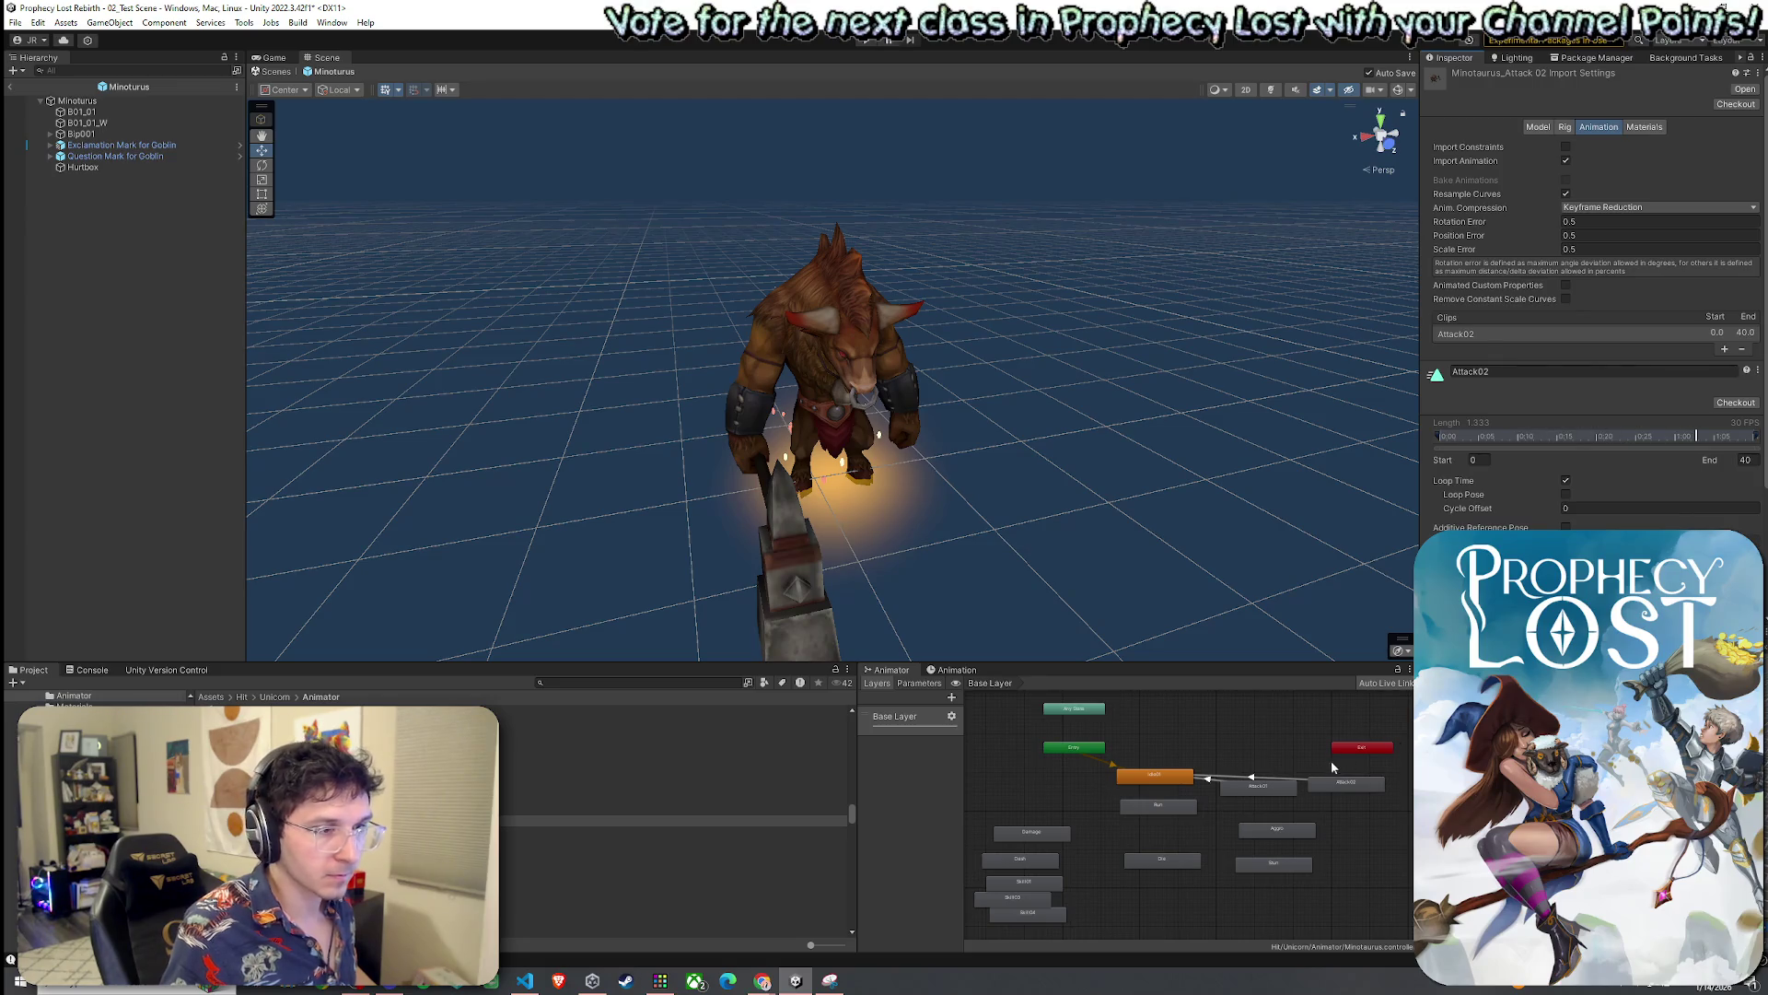
click(1260, 785)
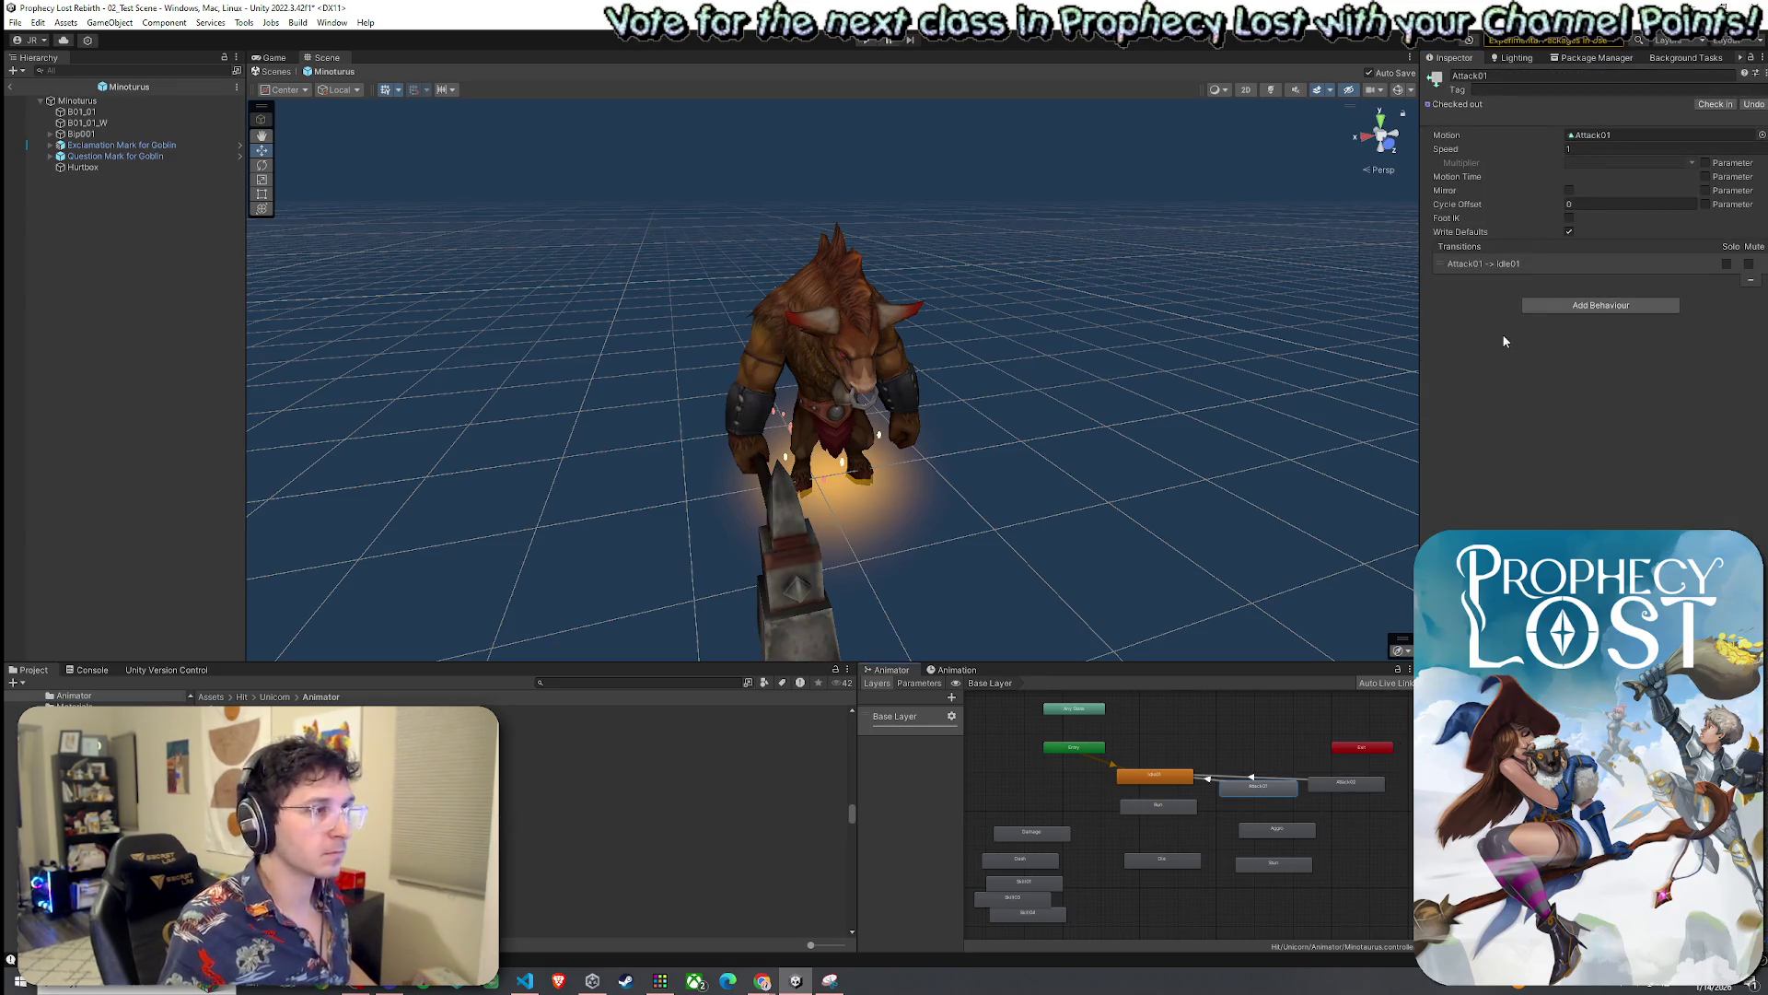
Check that Mob AI shows Aggressive, detection range 10 and attack range 1.5, rechecking Attack01
click(78, 101)
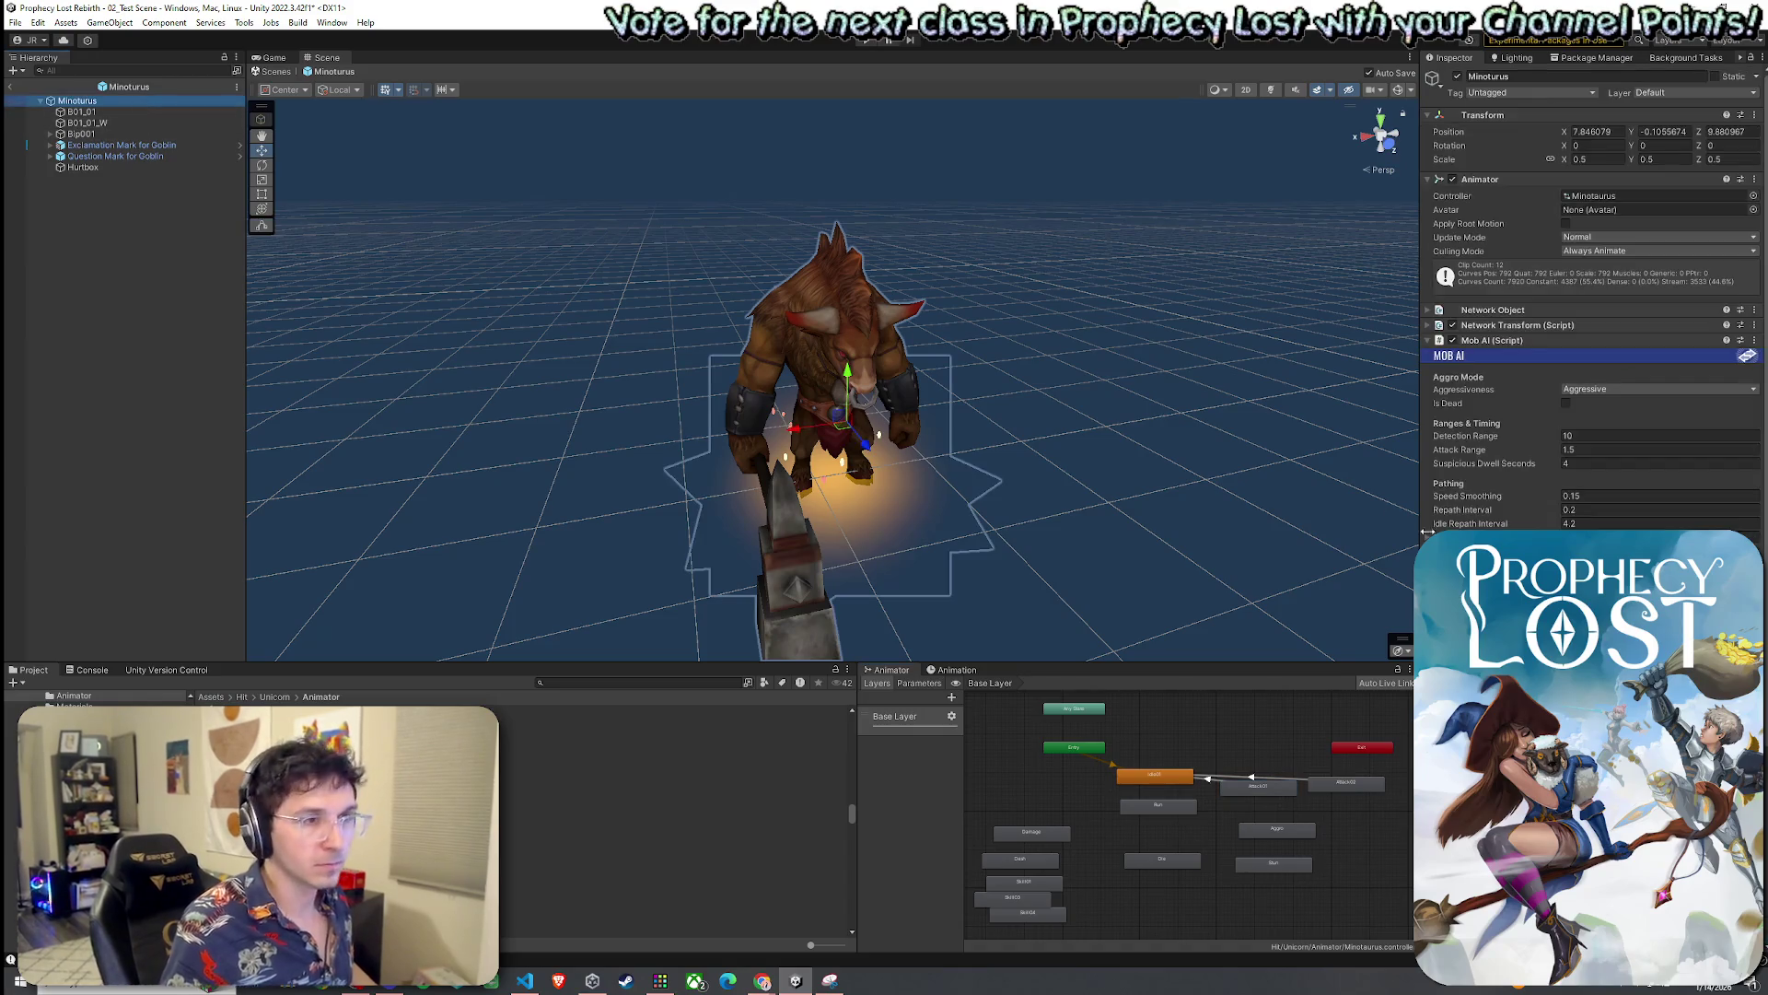
scroll(1594, 304, down, 3)
scroll(1593, 304, down, 3)
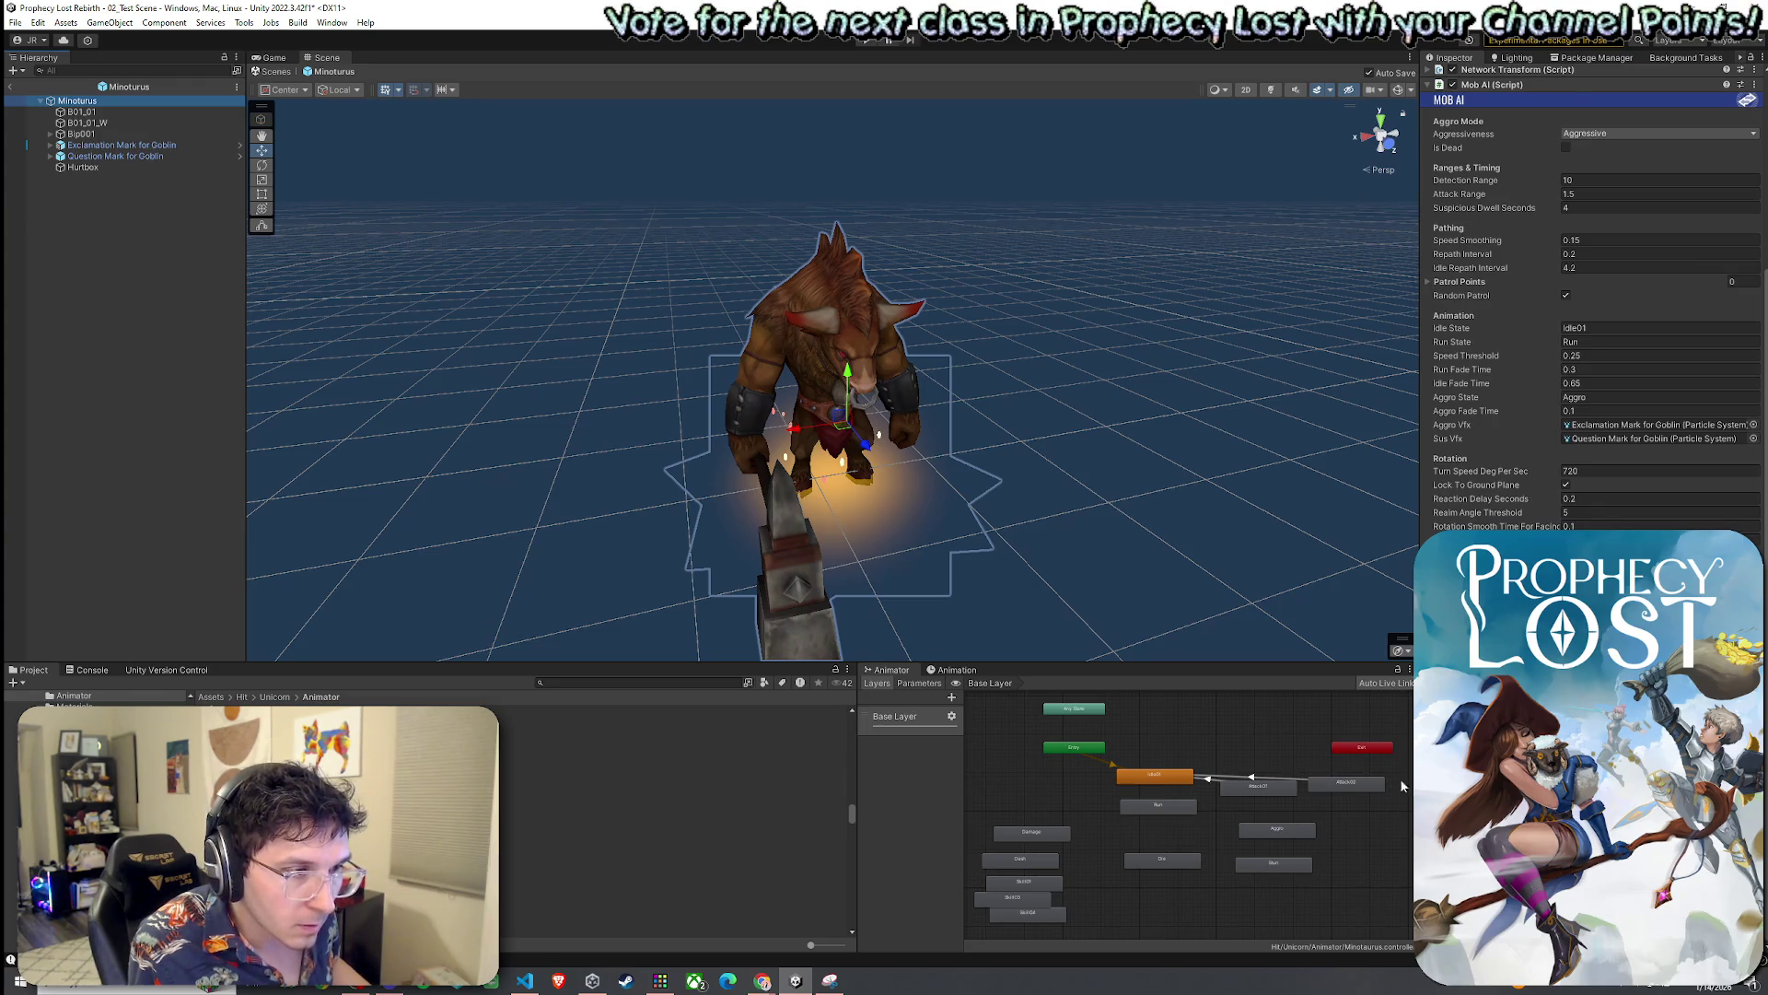
double_click(1277, 792)
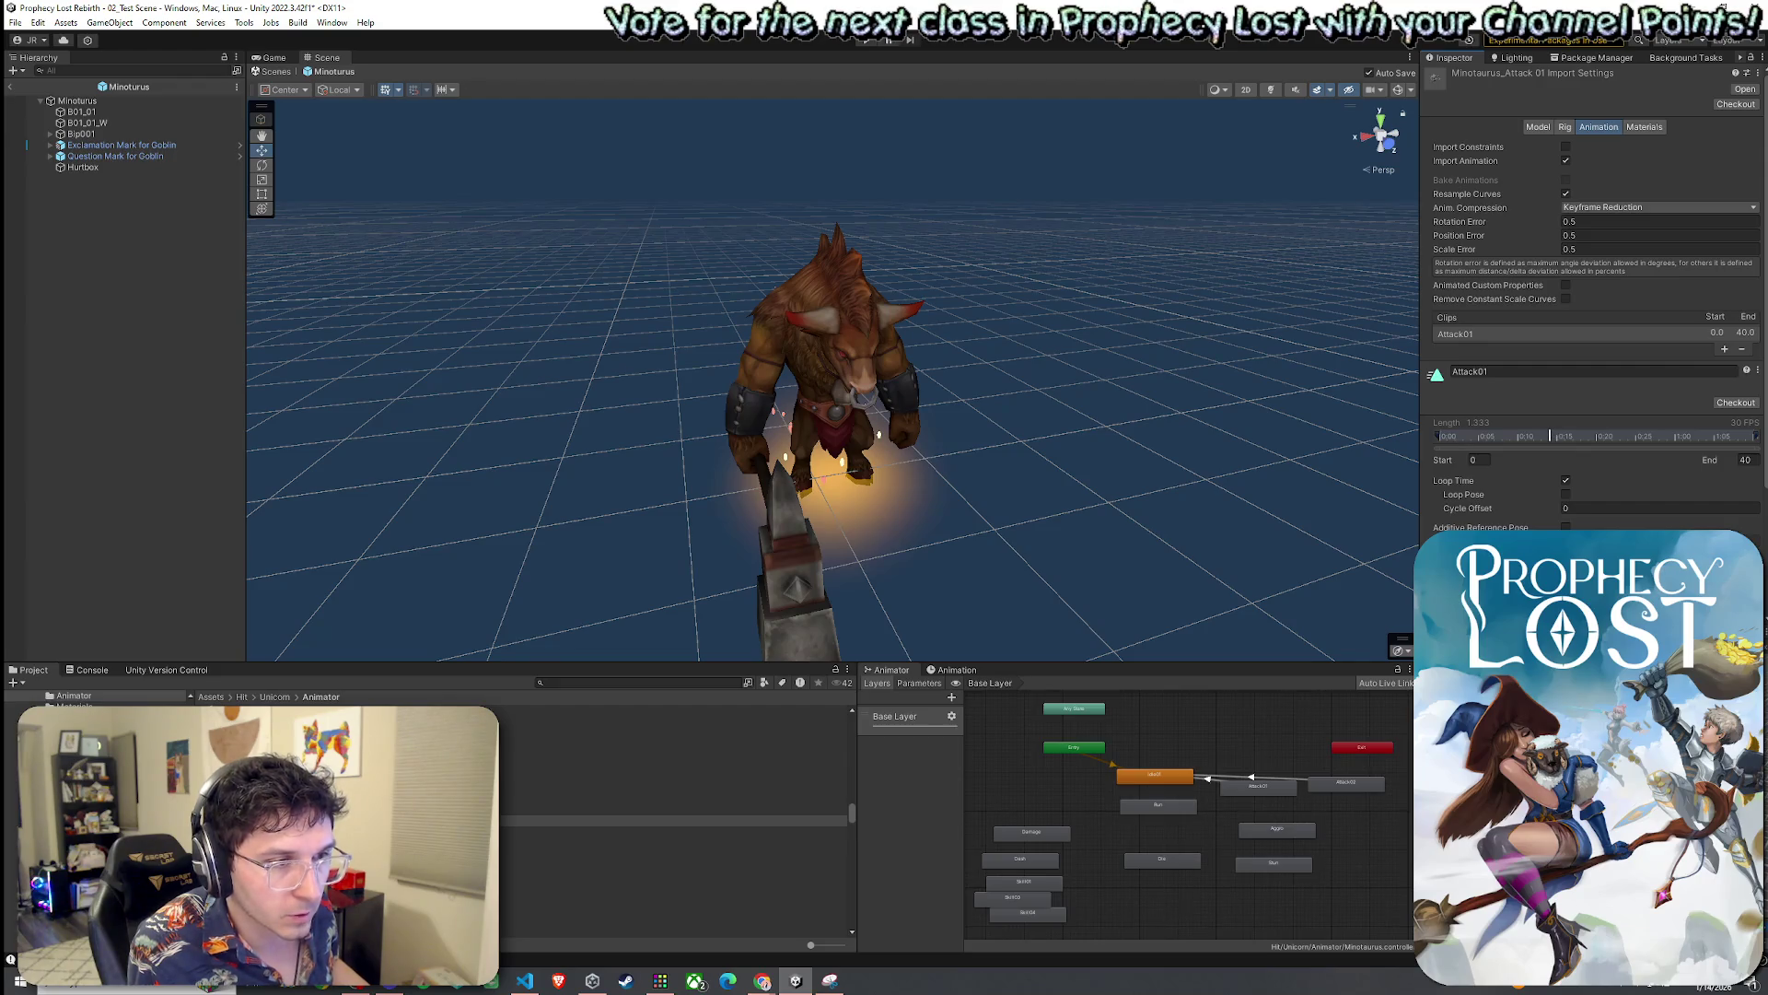
click(1293, 792)
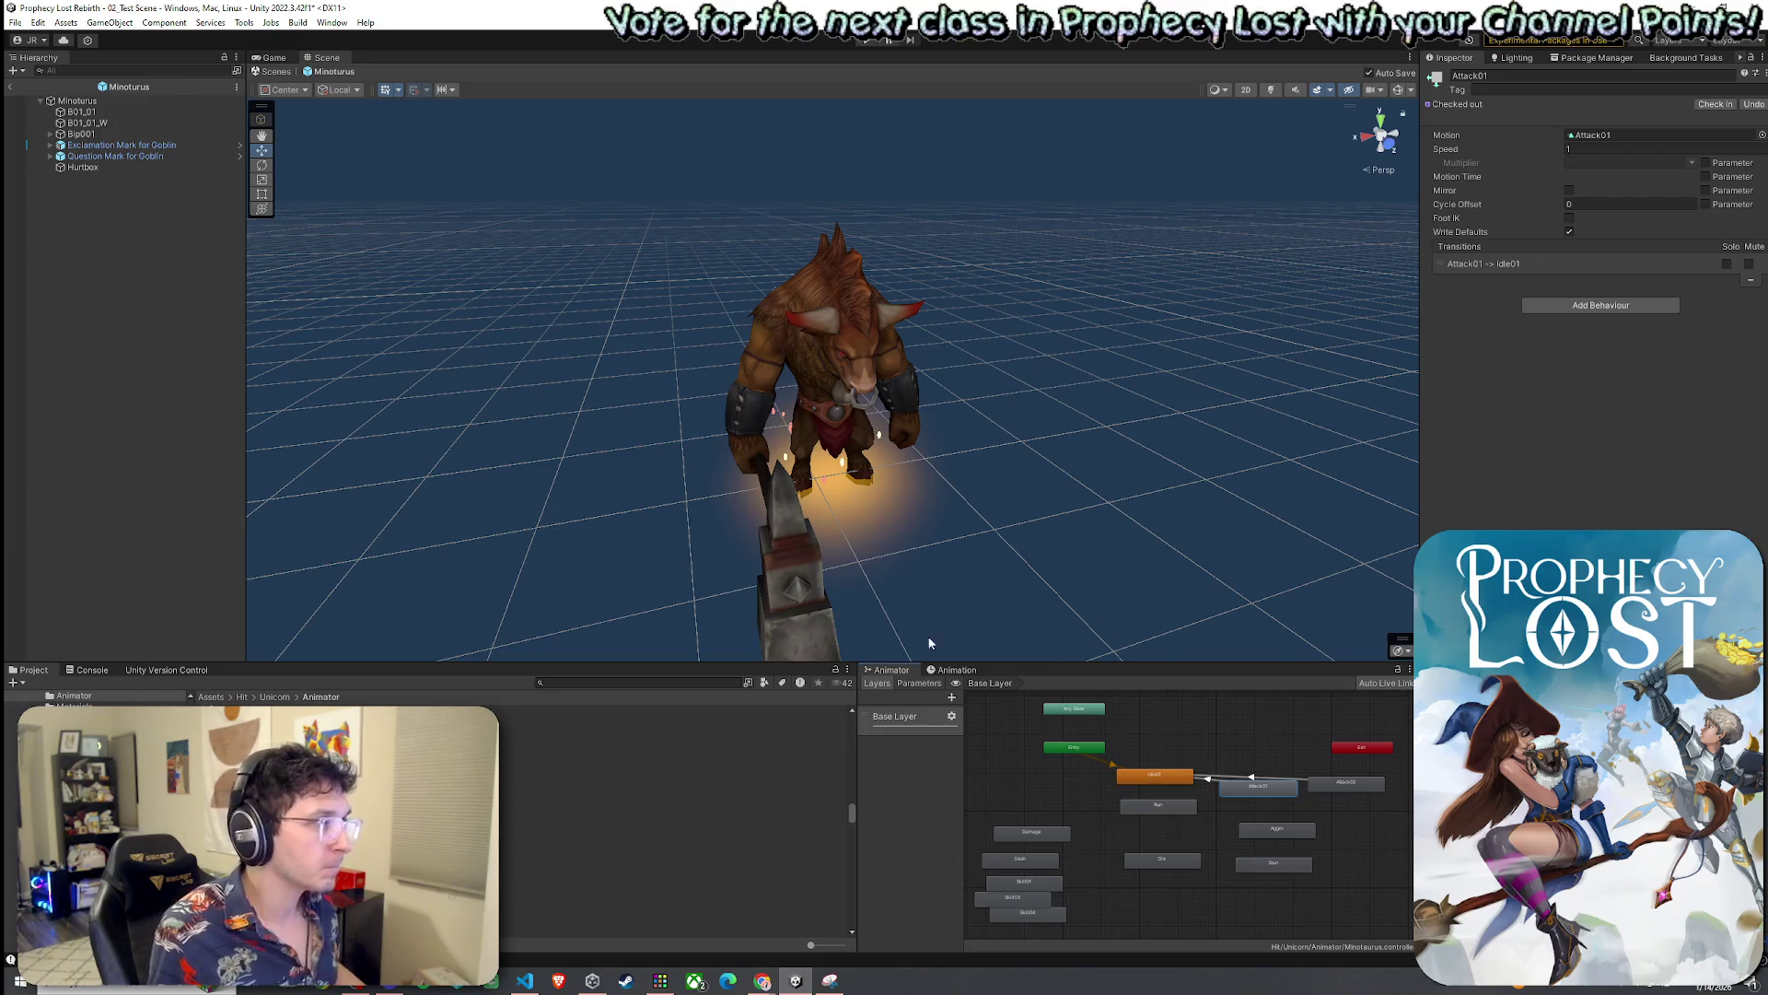
click(78, 100)
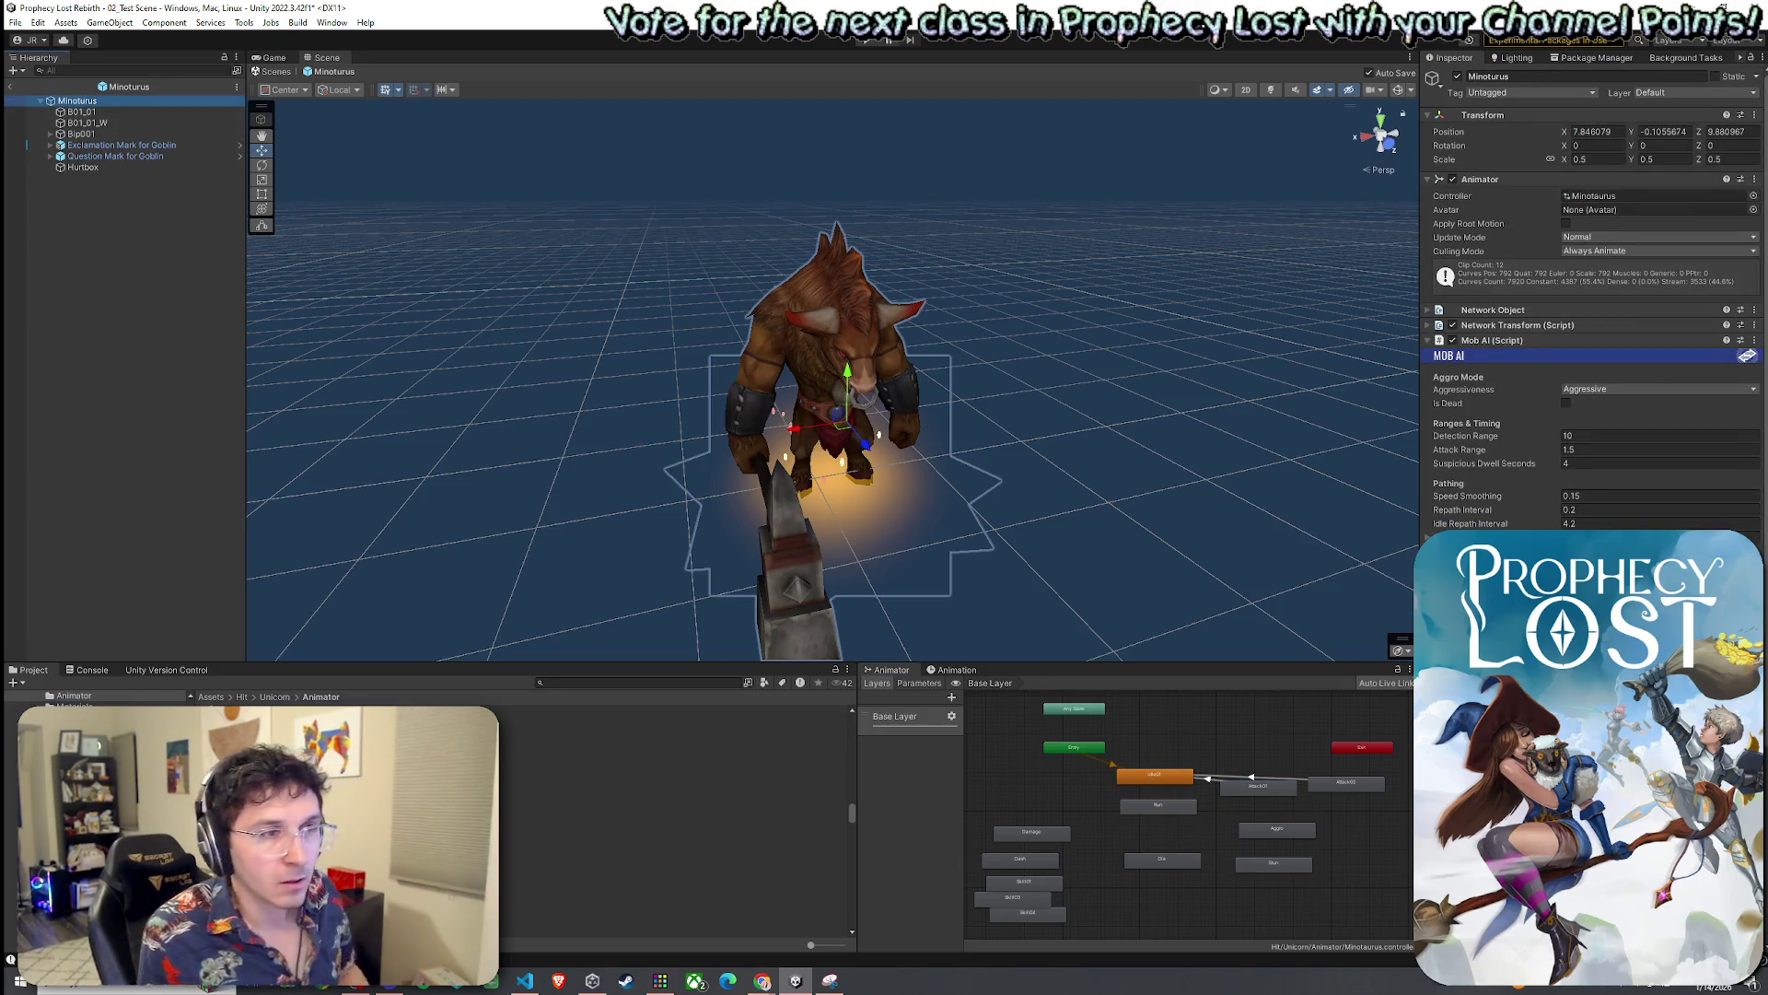
Review the Mob AI animation fields (Idle01, Run, Aggro, turn speed 720), then save the prefab
scroll(1592, 368, down, 3)
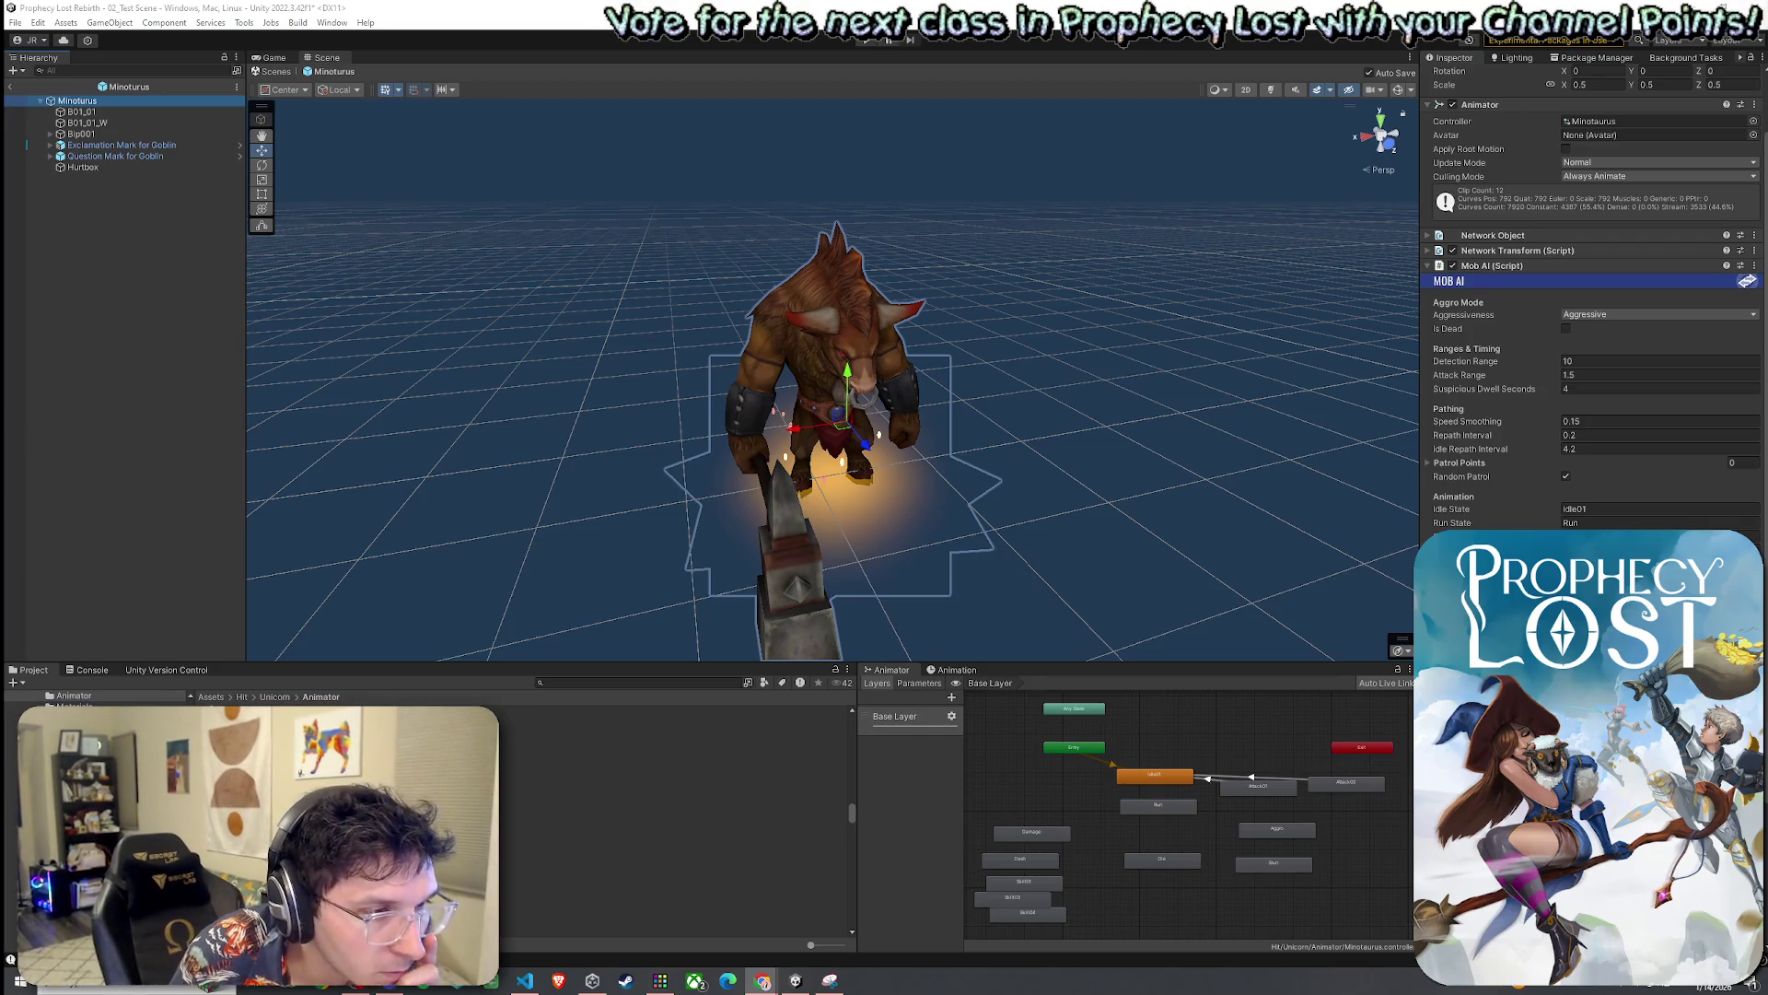
scroll(1593, 304, down, 5)
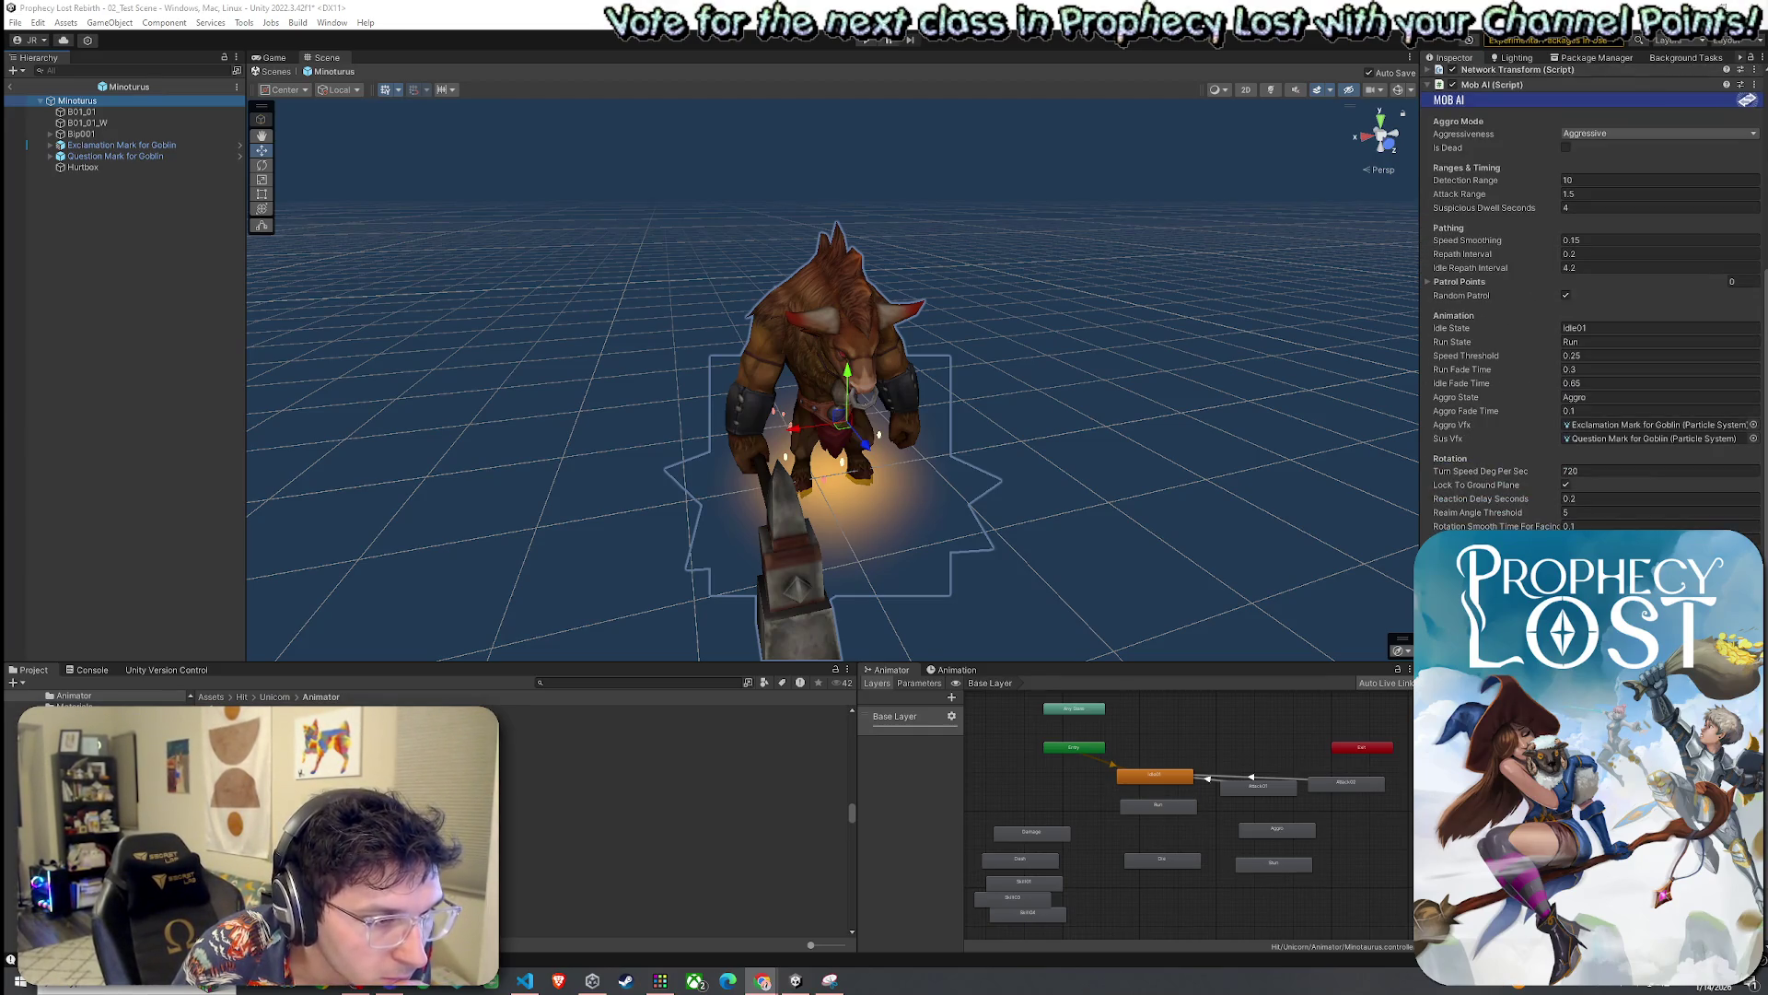
key(alt+Tab)
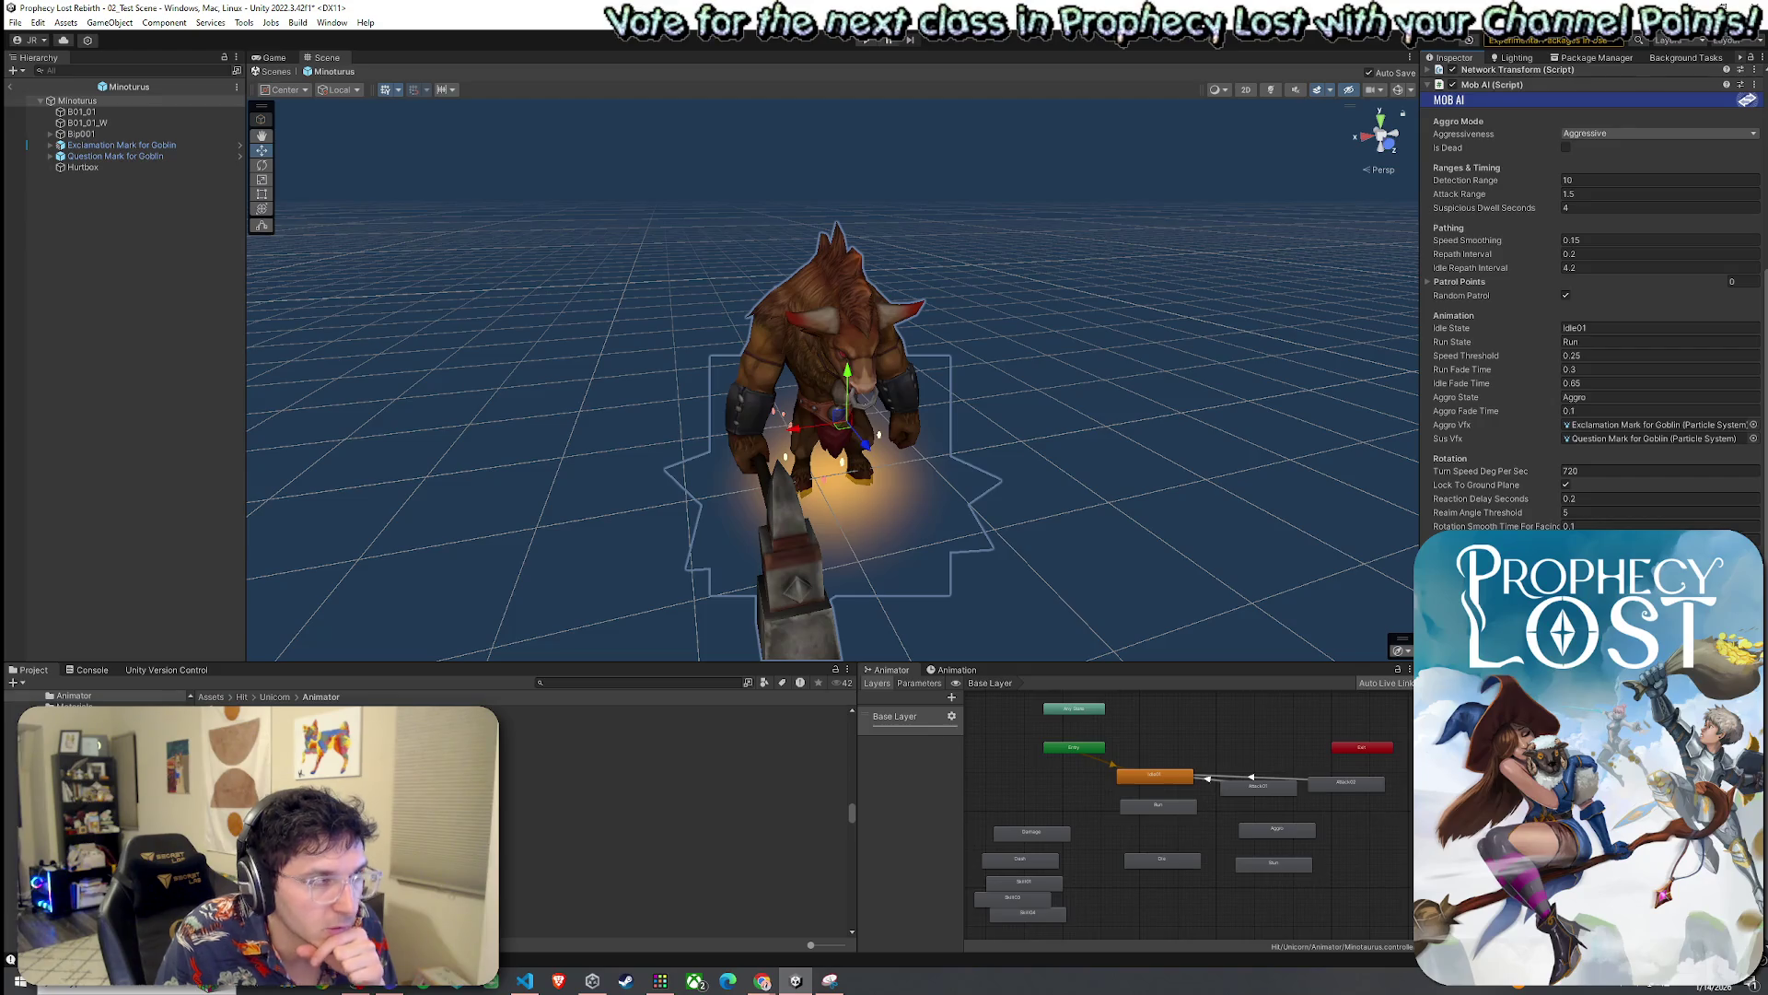
click(15, 23)
Save, then restart the Exclamation Mark for Goblin particle preview and view the whole Minotaur
click(55, 89)
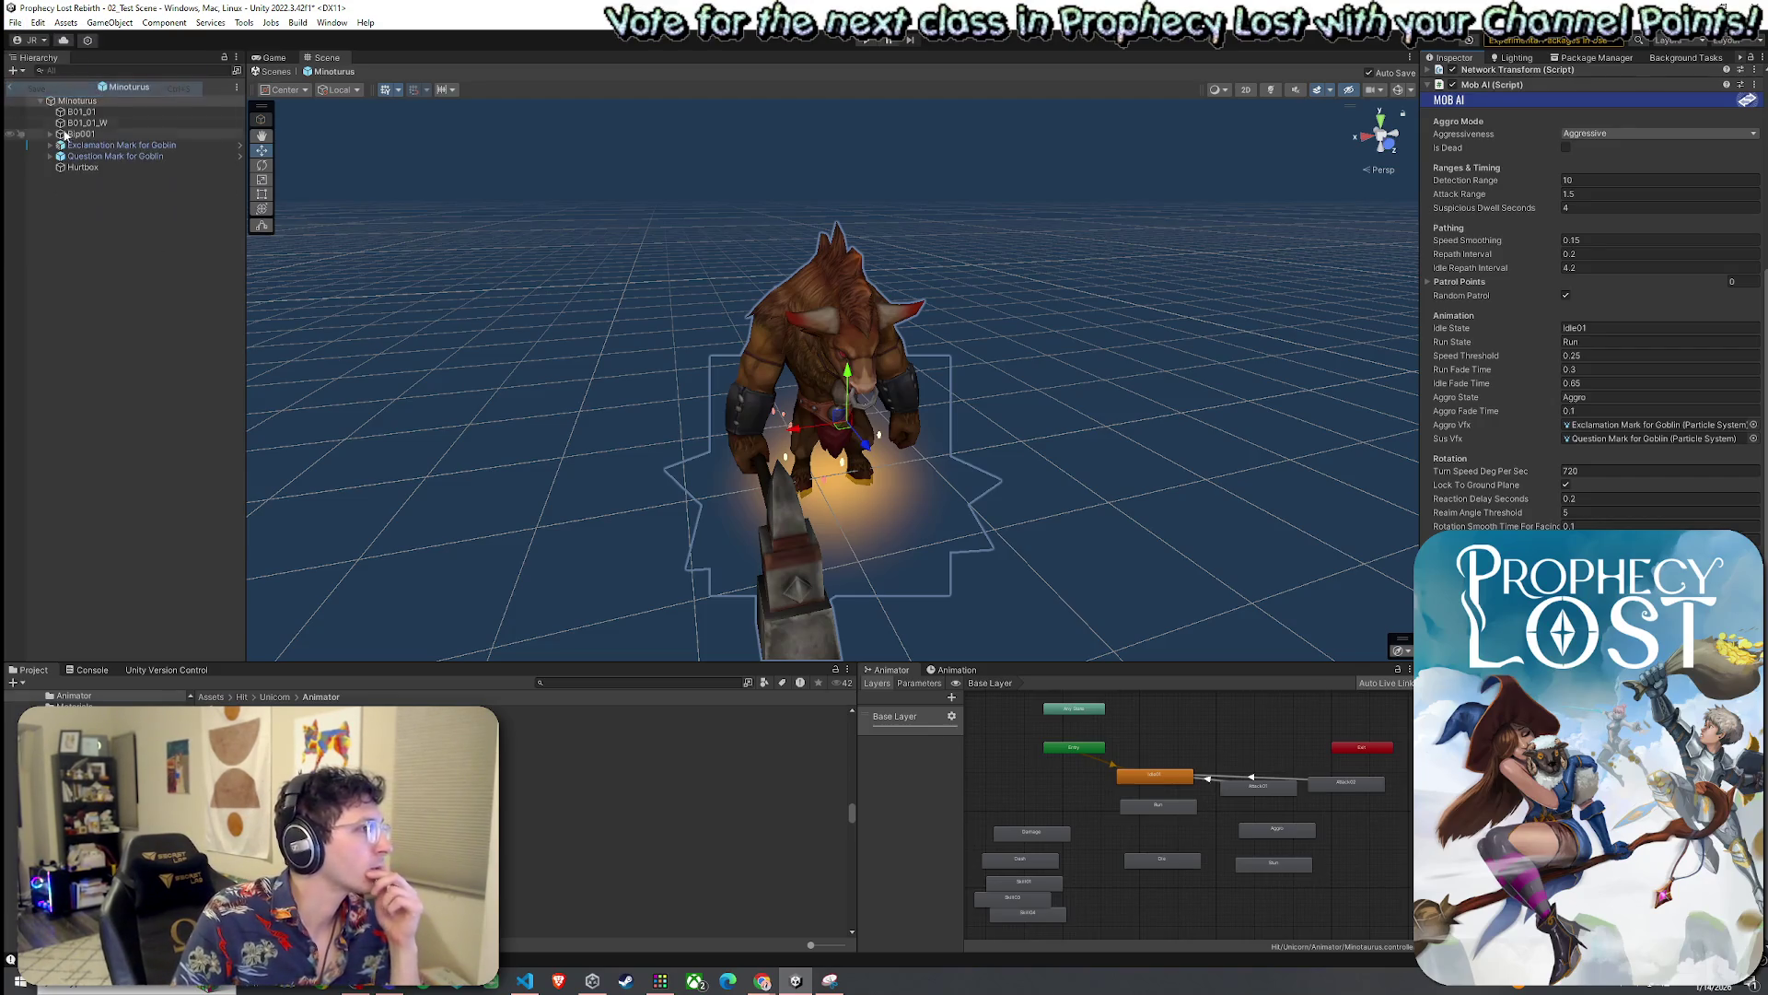
click(83, 145)
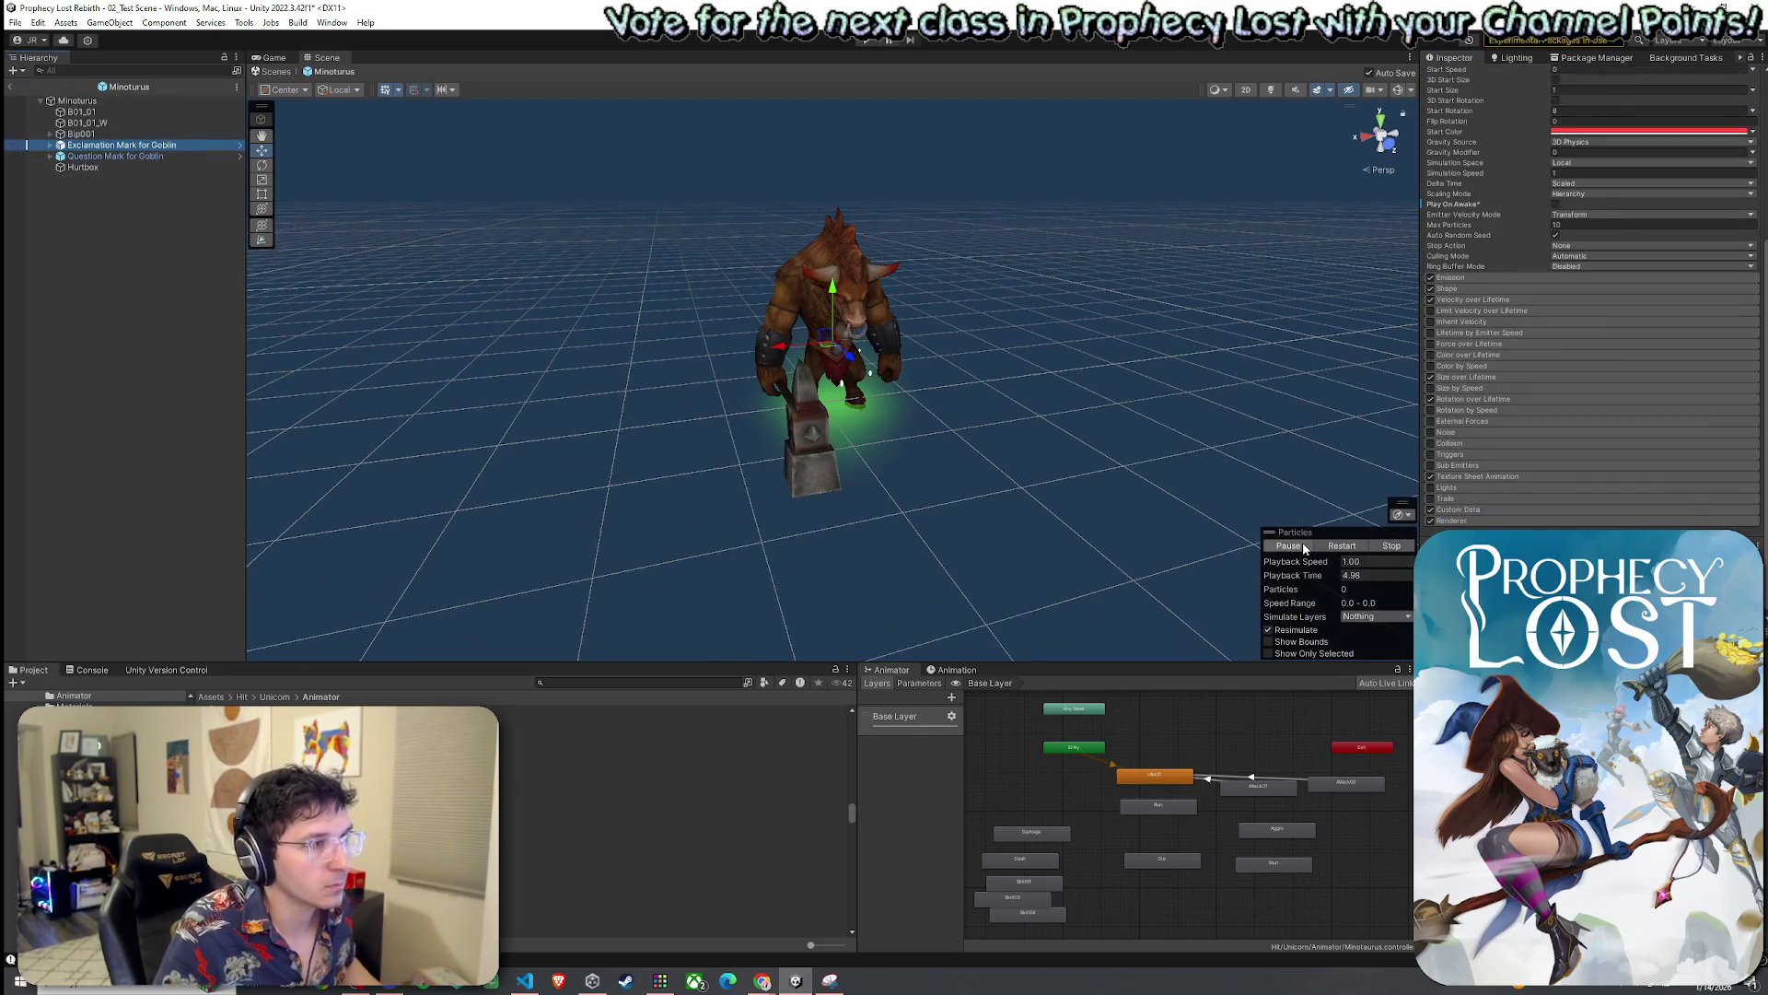
click(1342, 545)
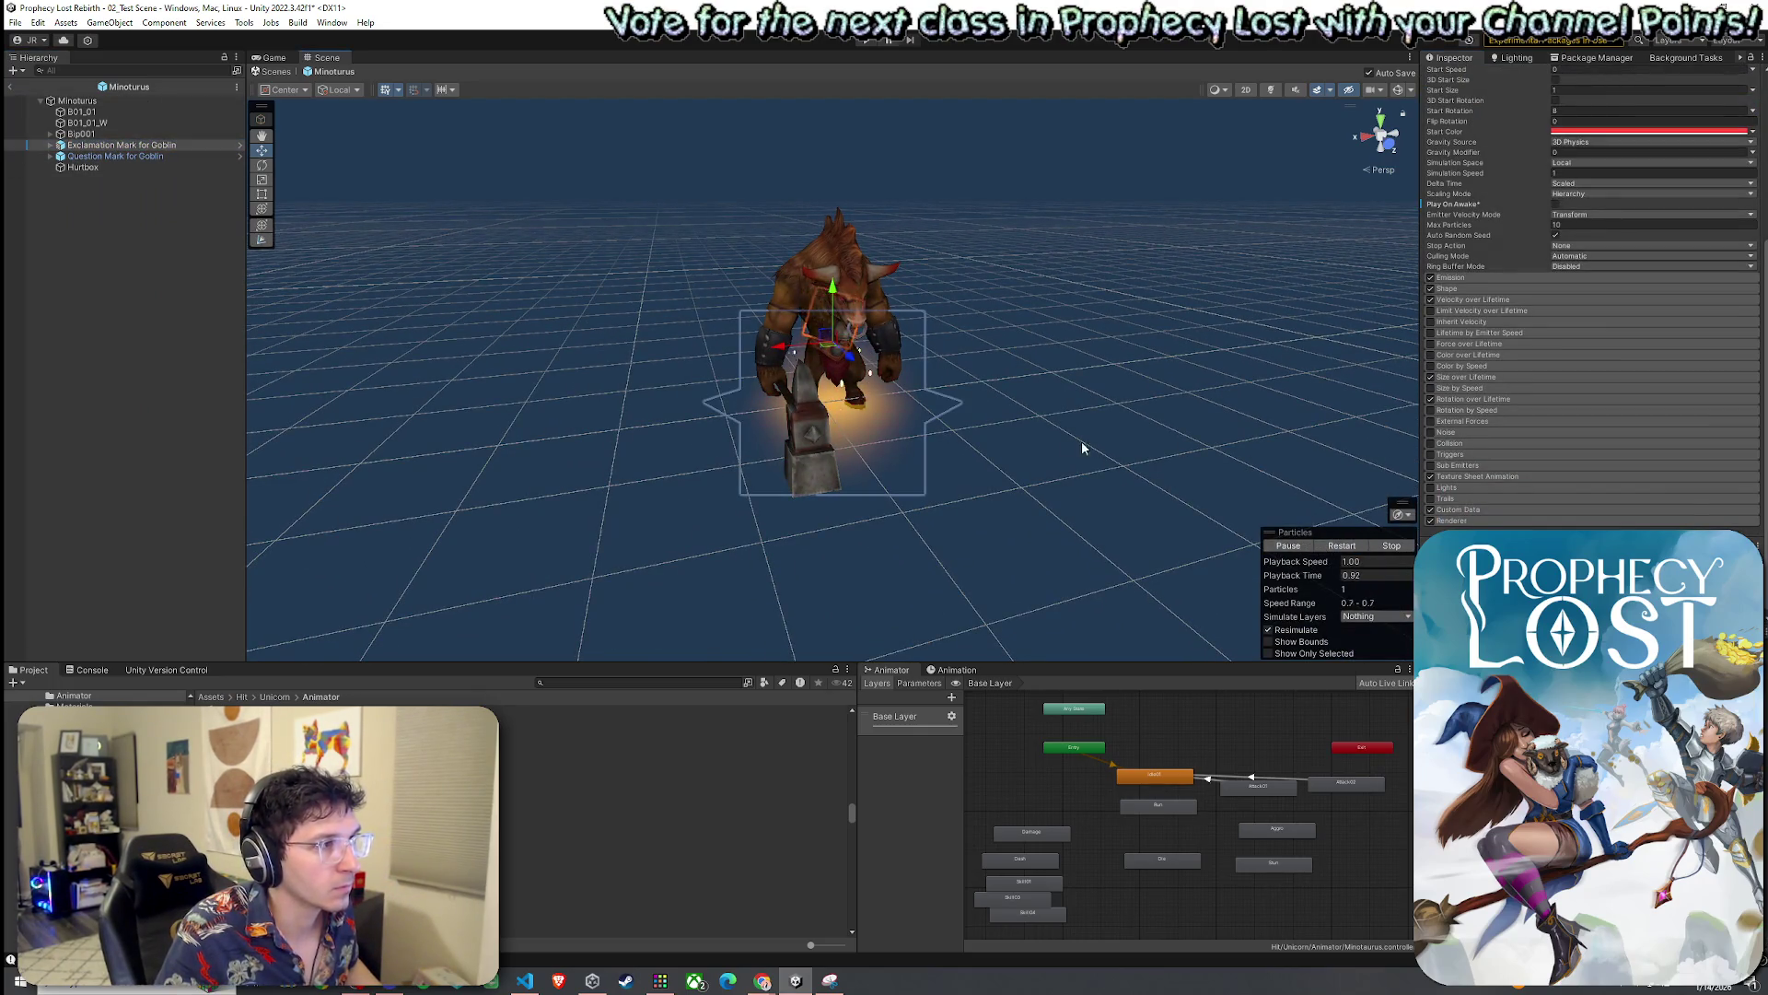
scroll(1081, 440, up, 8)
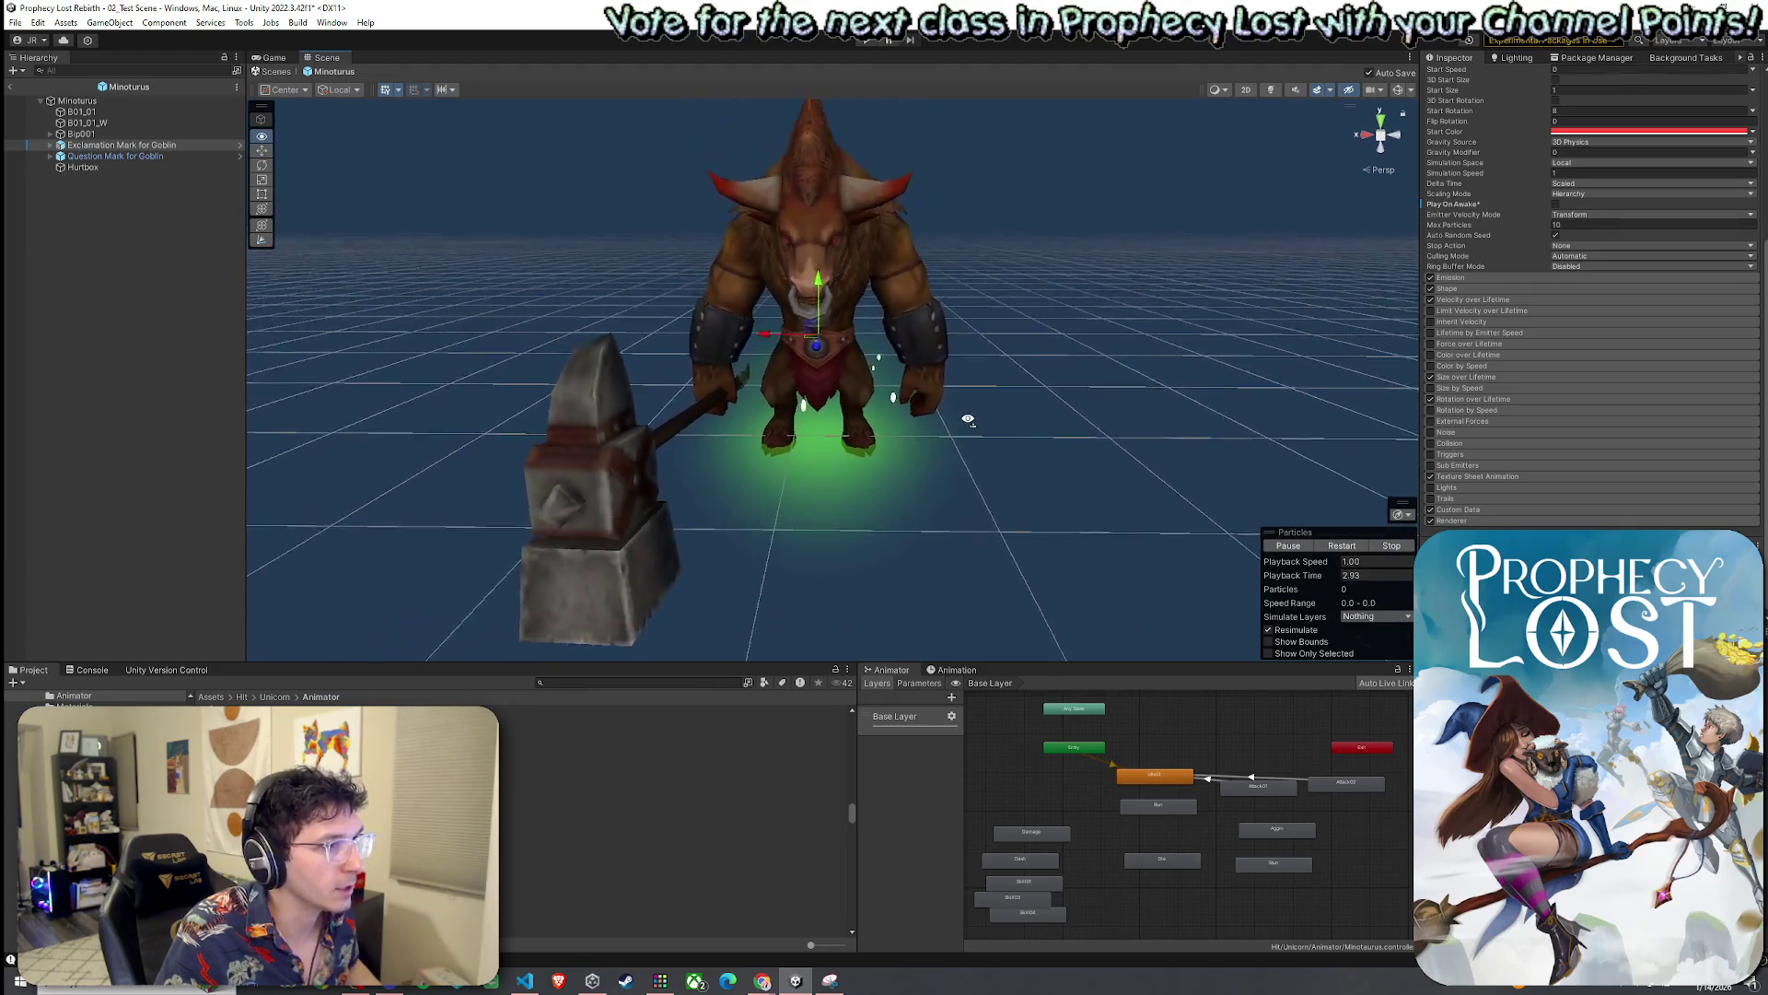
mouse_move(968, 419)
mouse_down()
mouse_move(750, 315)
mouse_move(790, 315)
mouse_up()
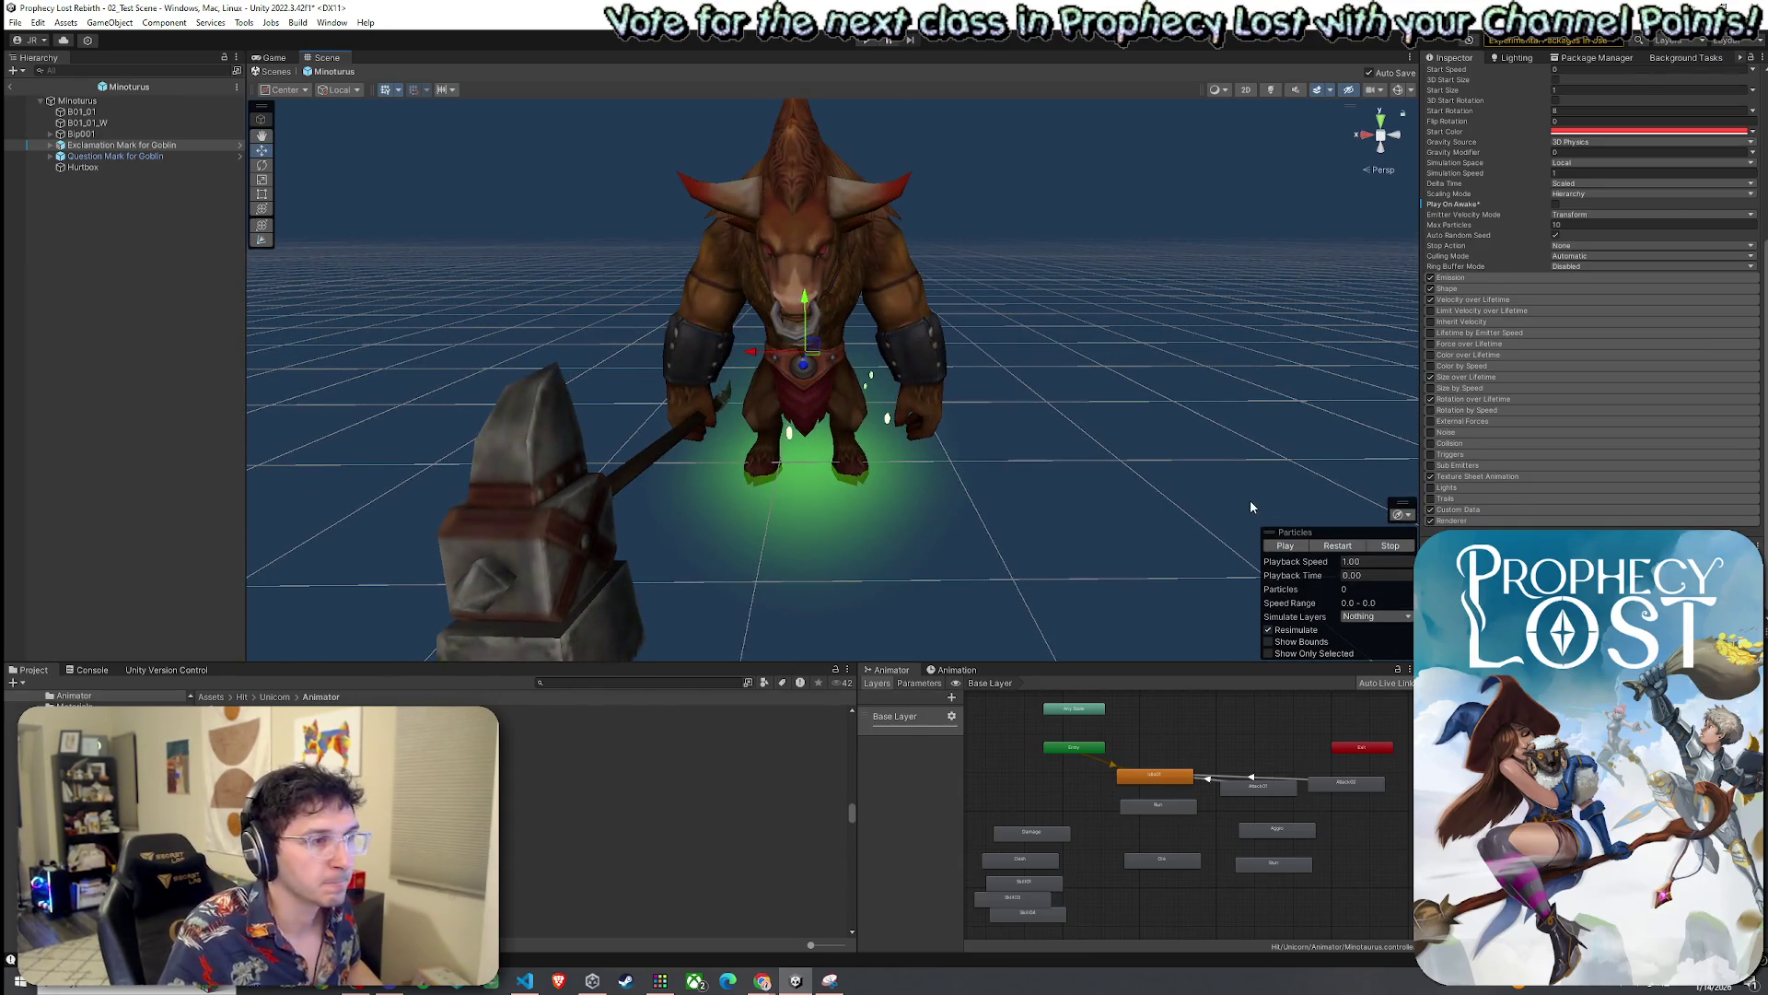
scroll(1458, 266, up, 5)
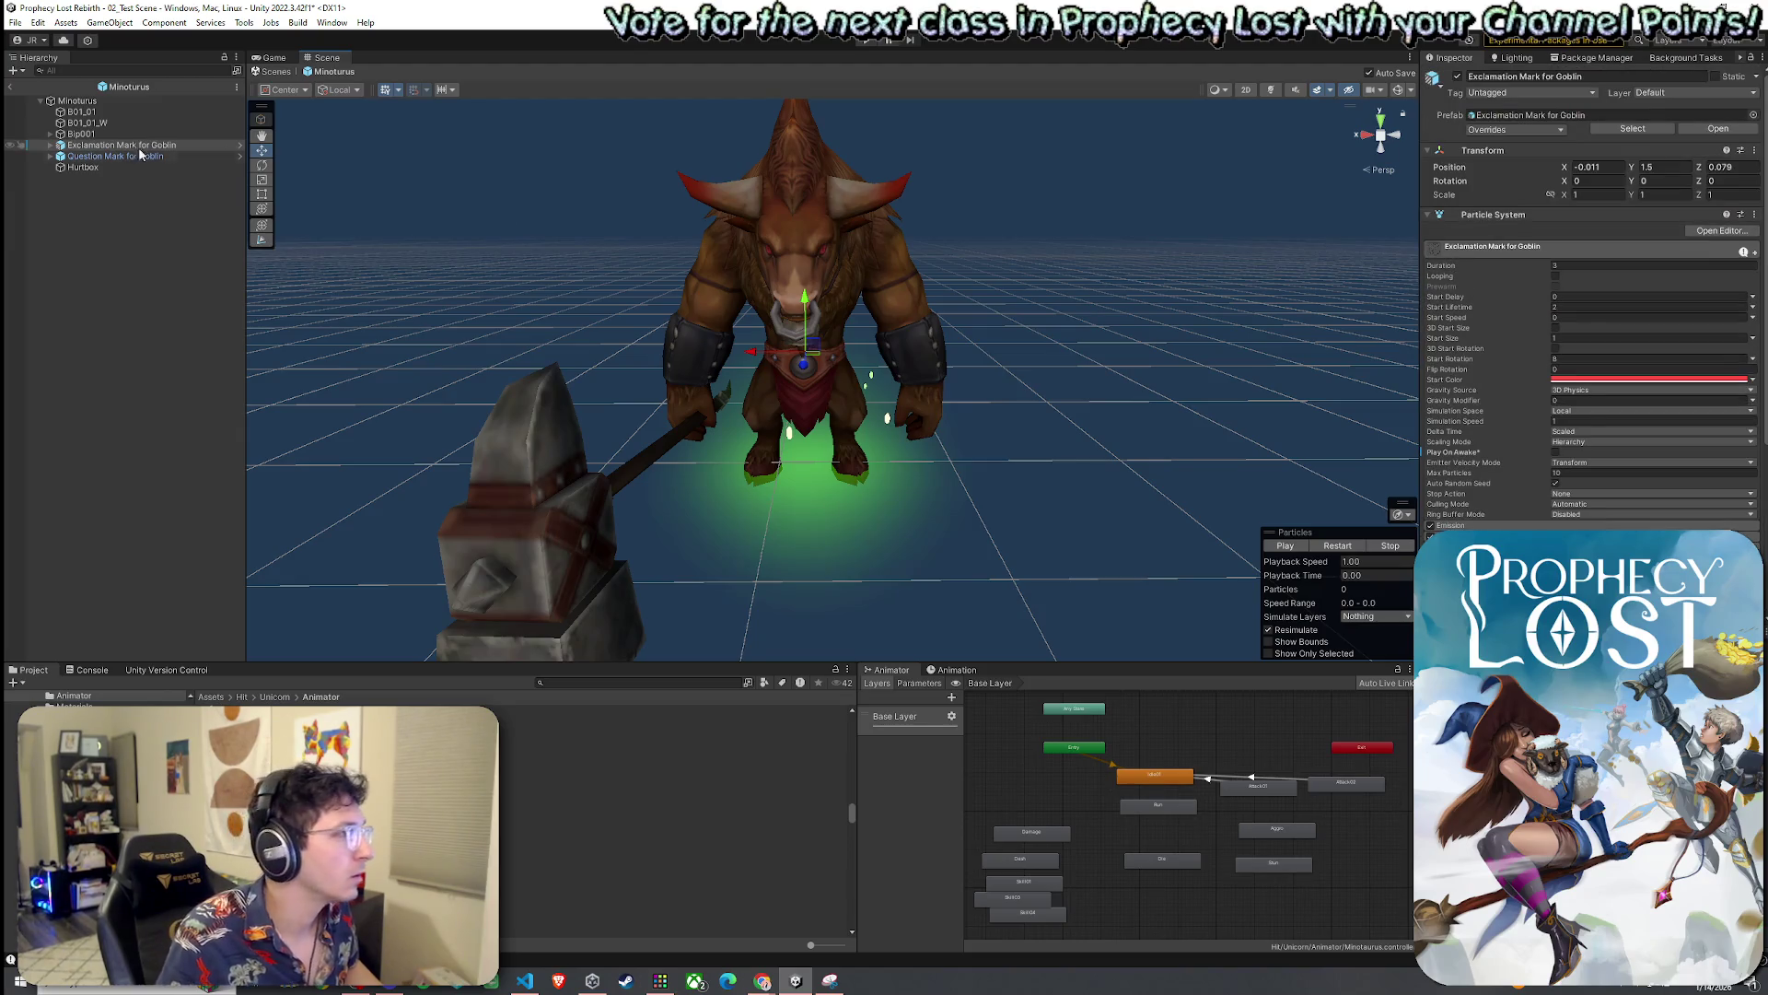
Expand Exclamation Mark for Goblin to list its particle_up, glow_view and glow_floor children
click(50, 145)
click(98, 156)
shift+click(97, 188)
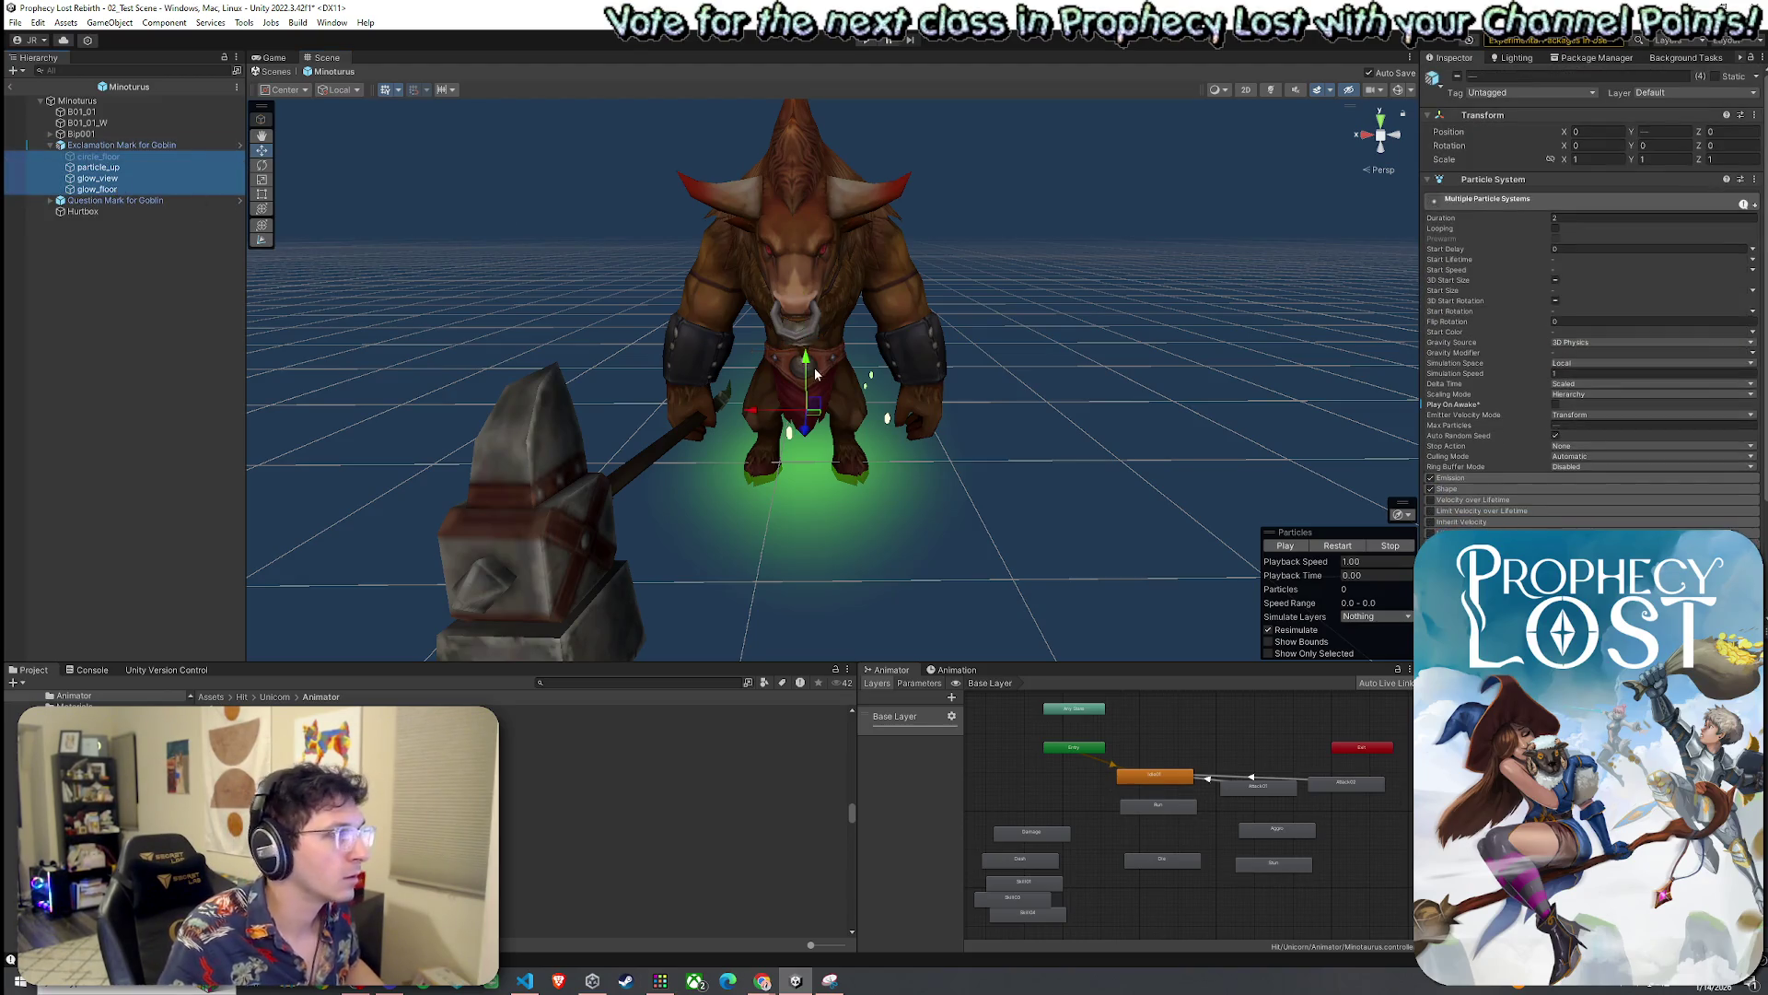
click(137, 146)
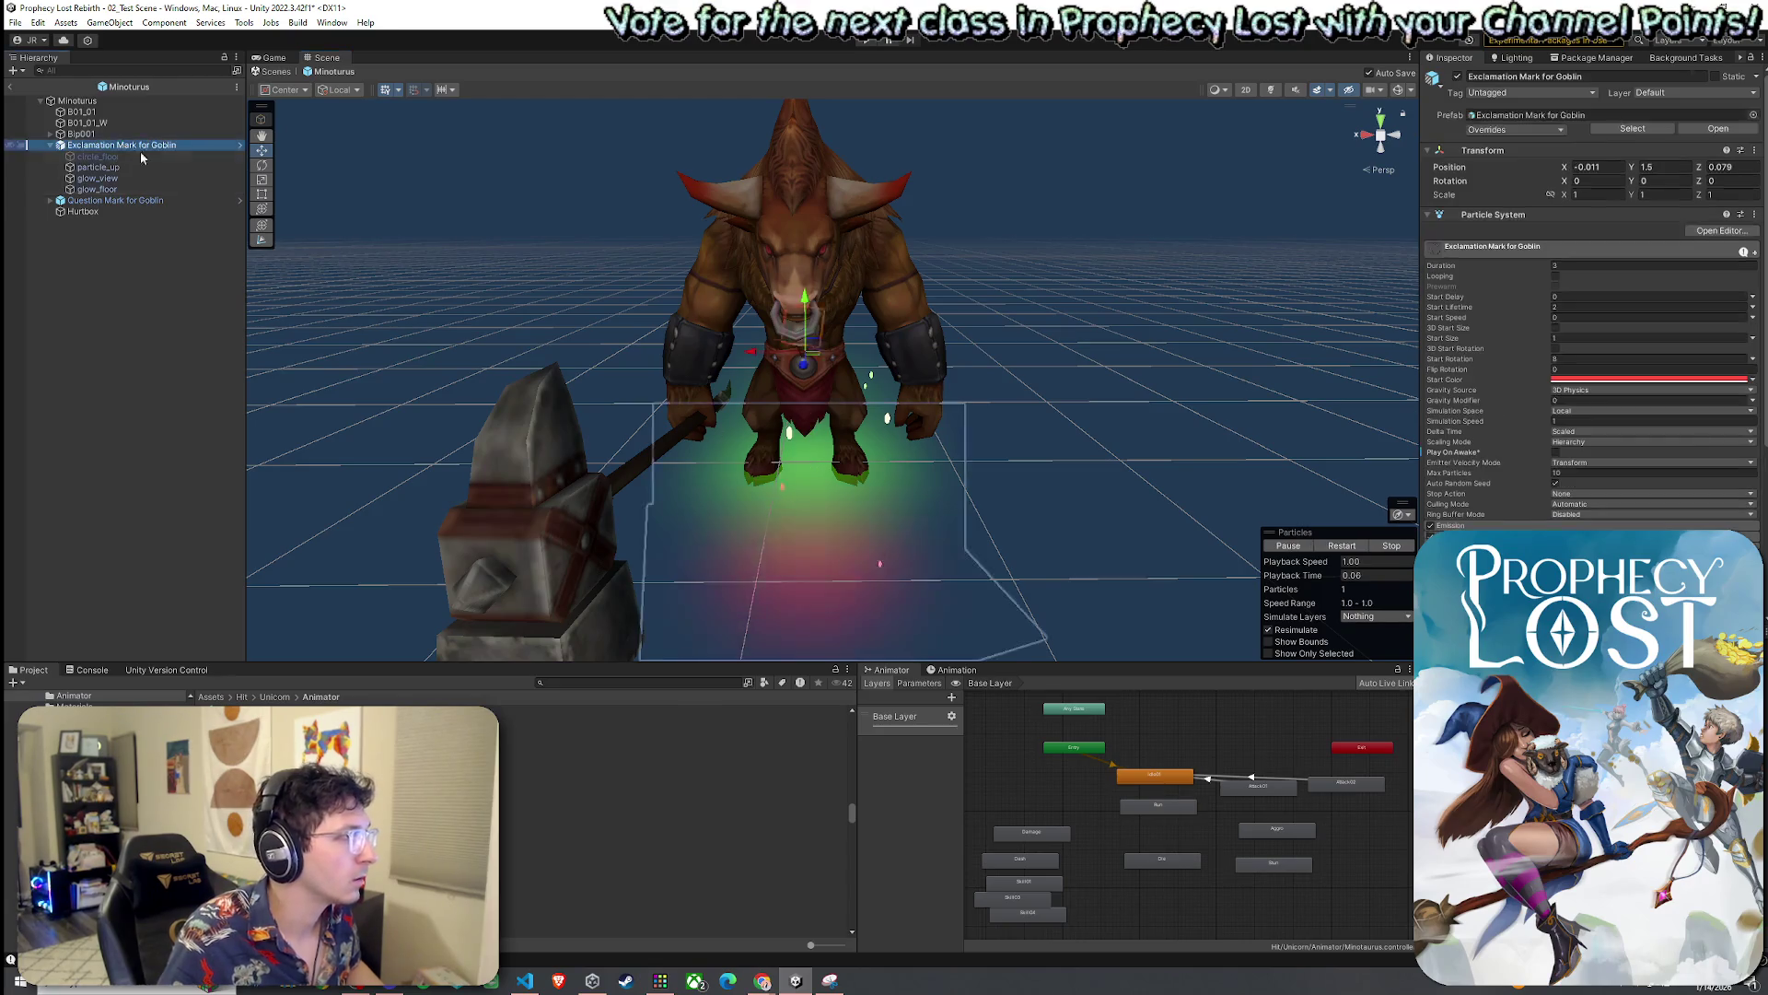
Raise the exclamation mark toward the Minotaur's head and save
mouse_move(804, 299)
mouse_down()
mouse_move(827, 144)
mouse_move(803, 178)
mouse_up()
key(ctrl+s)
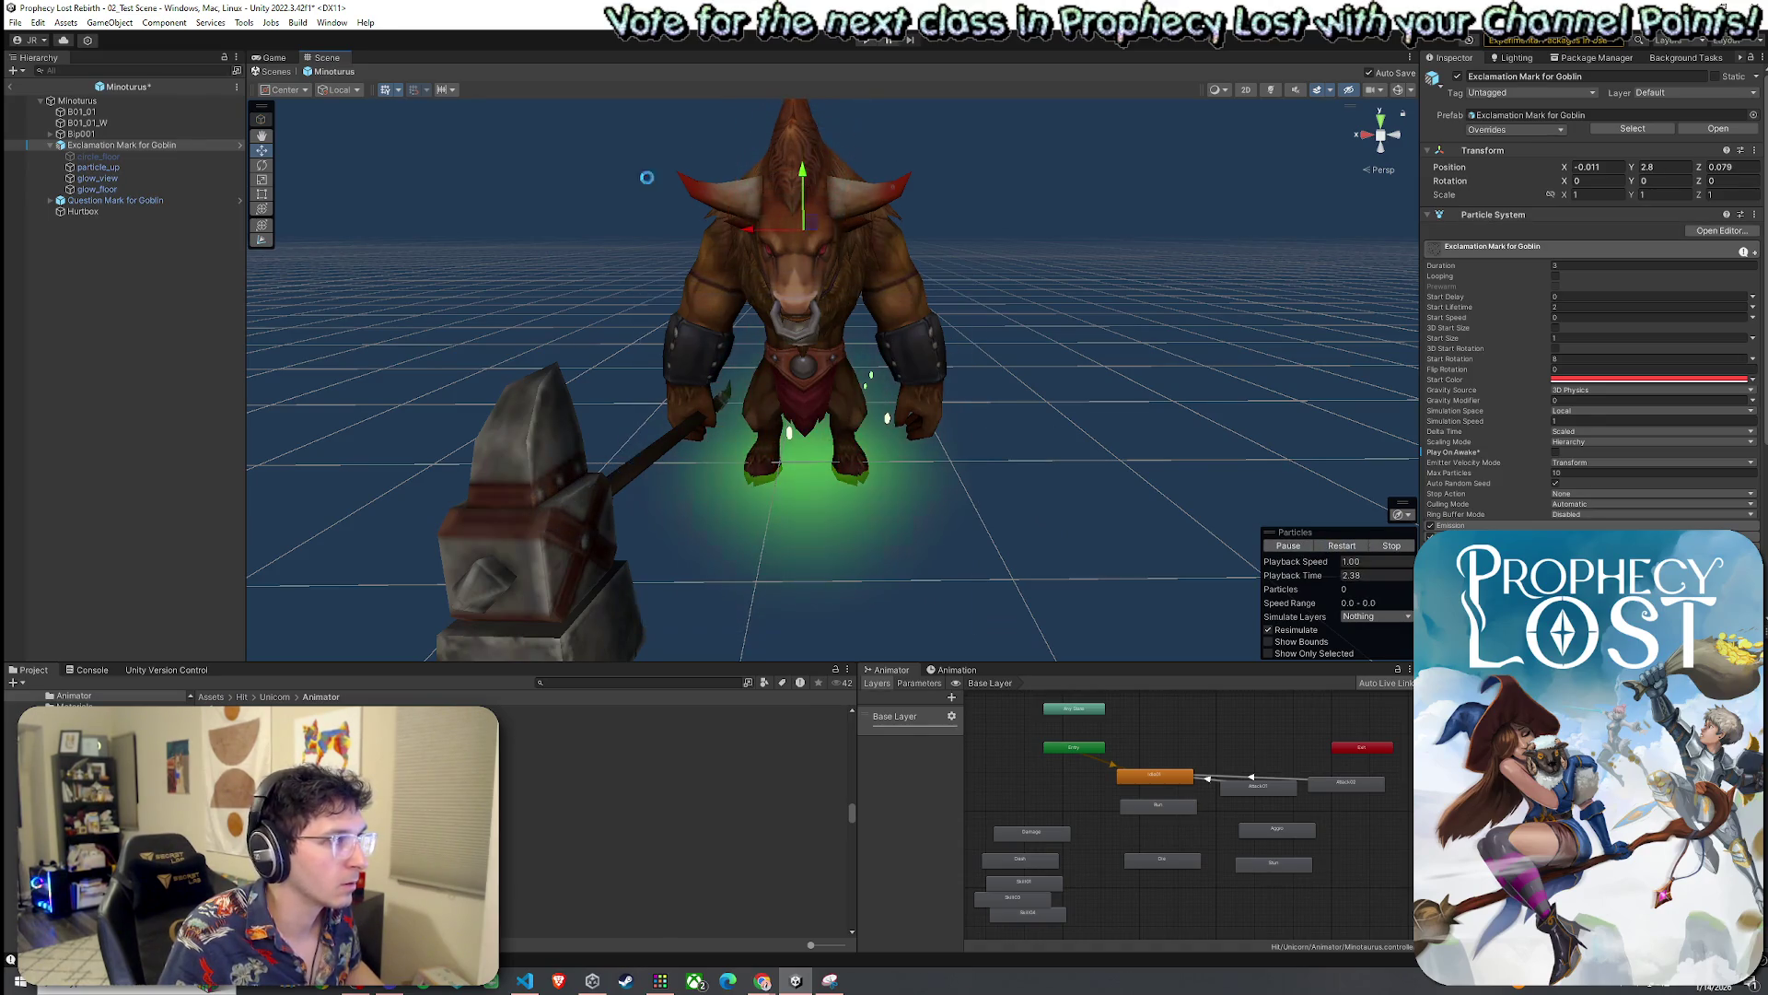
mouse_move(647, 178)
mouse_down()
mouse_move(811, 366)
mouse_move(811, 467)
mouse_up()
key(ctrl+s)
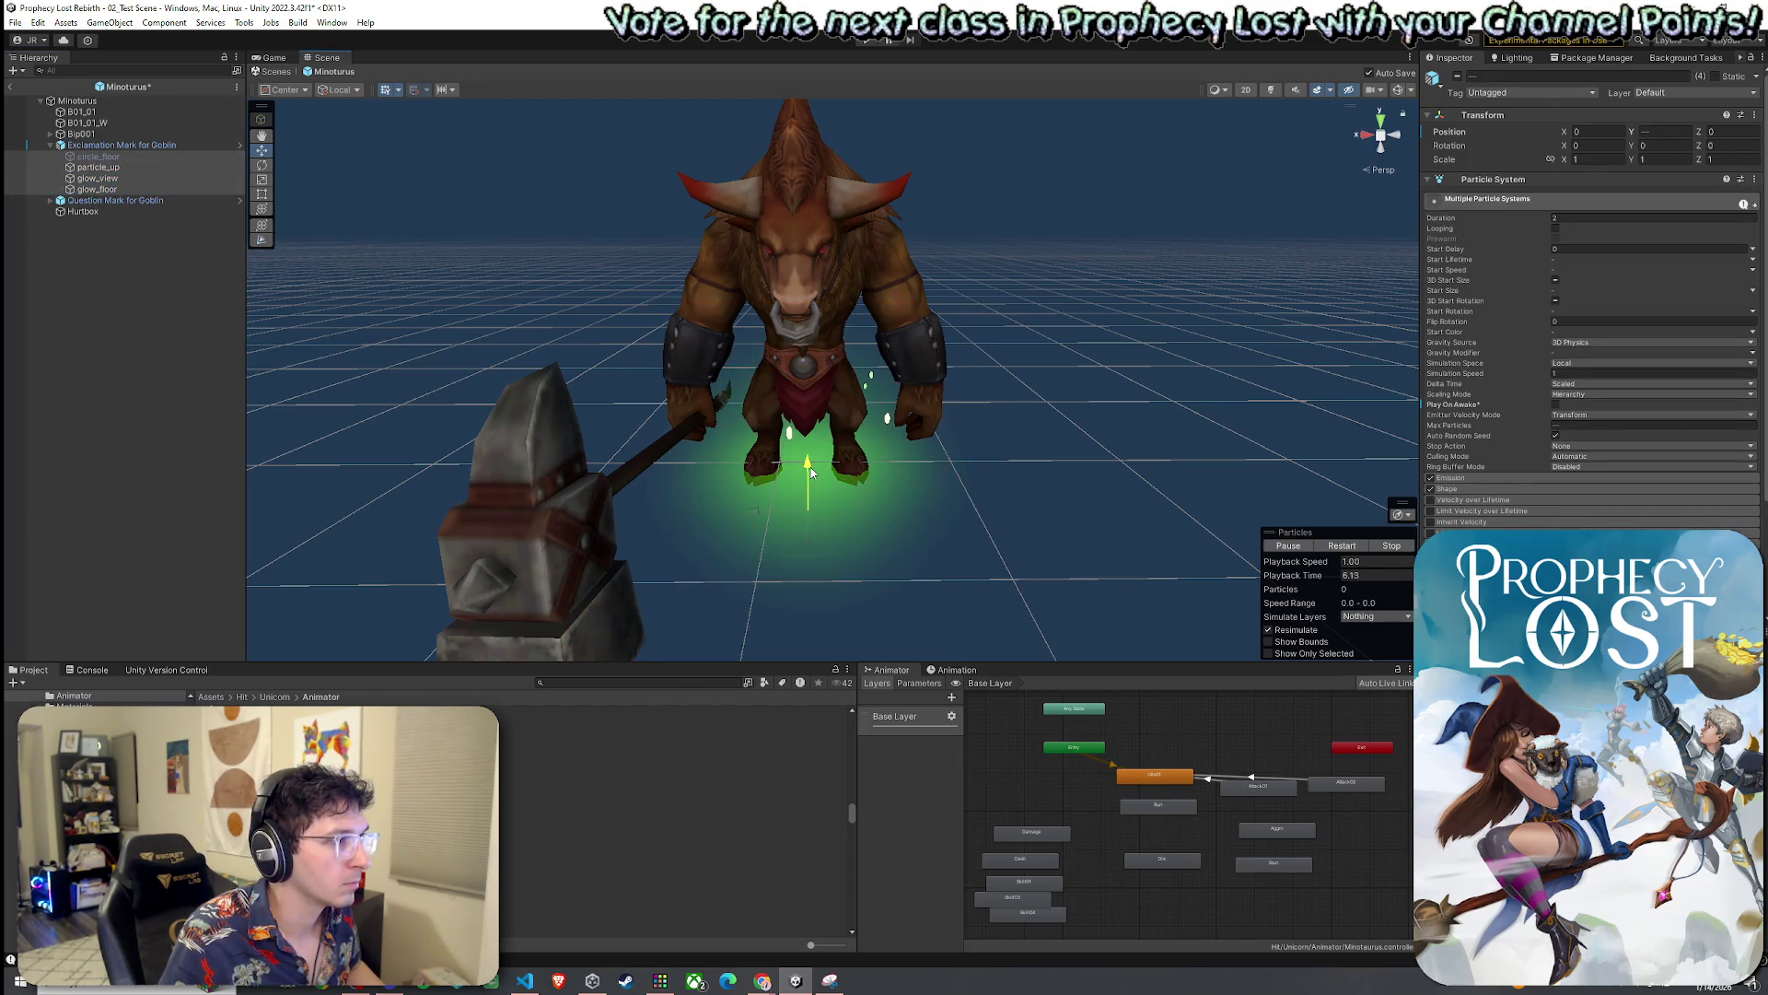
click(811, 472)
key(ctrl+s)
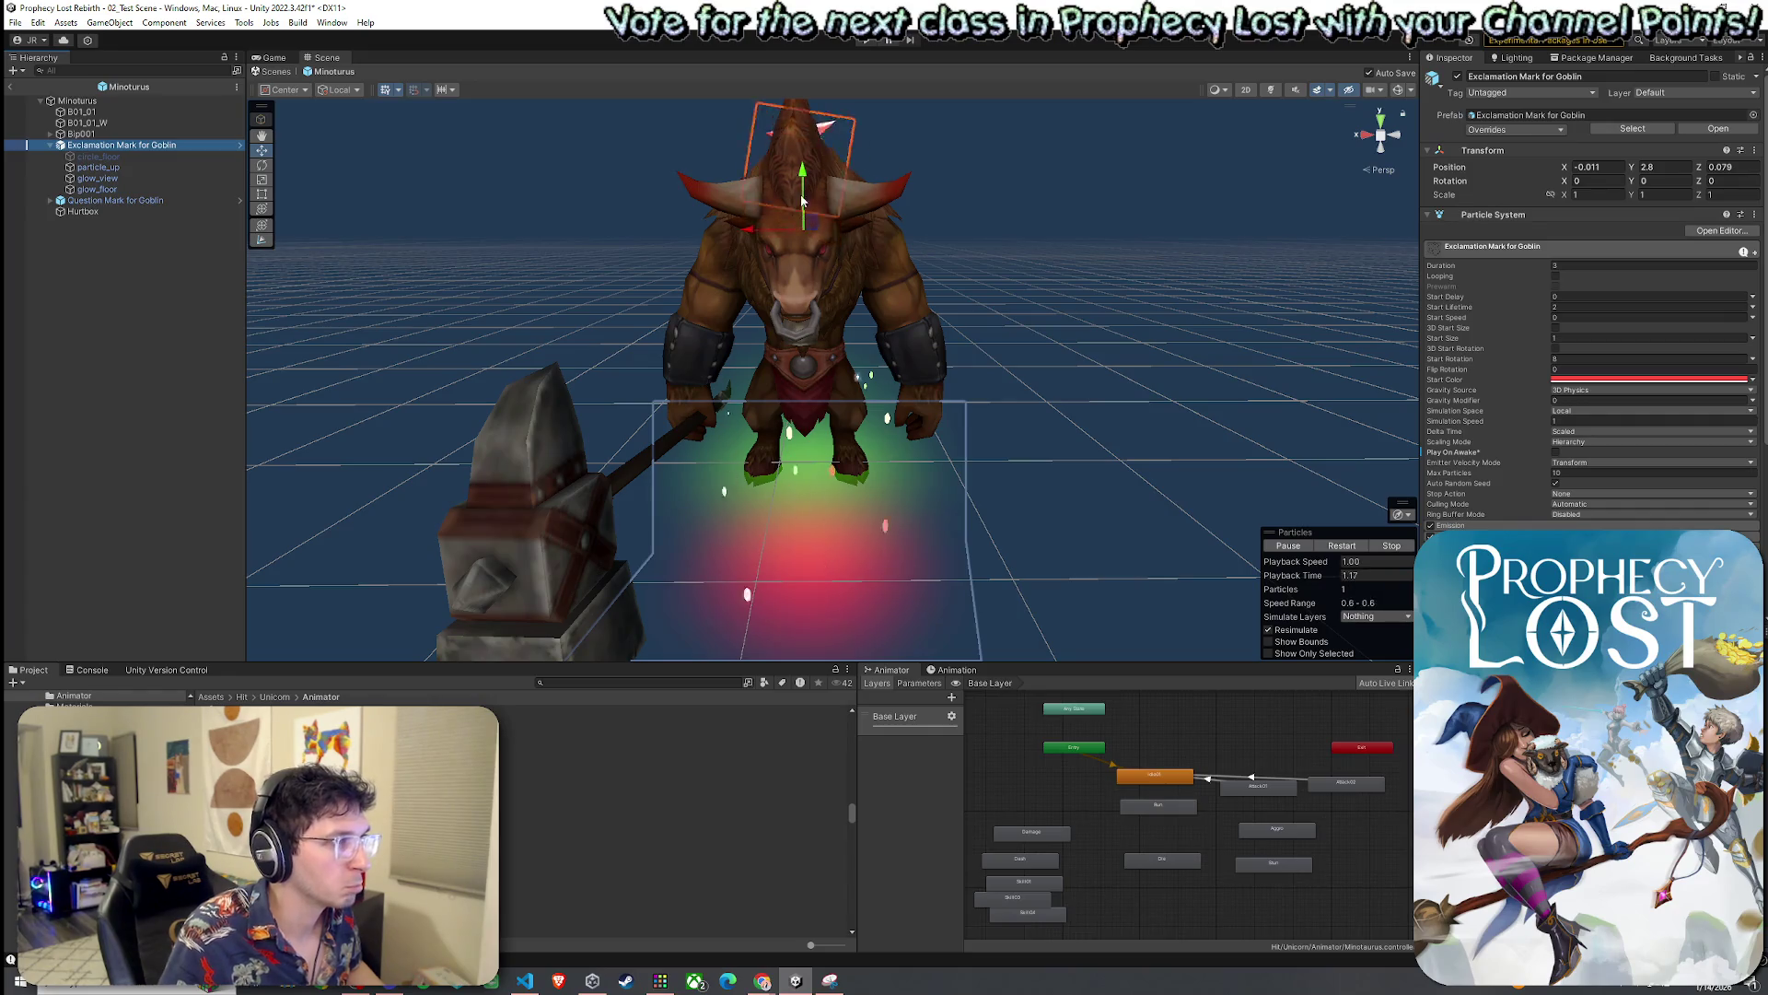
Lift the exclamation mark to Y 3.654 and replay its preview
drag(802, 200, 816, 106)
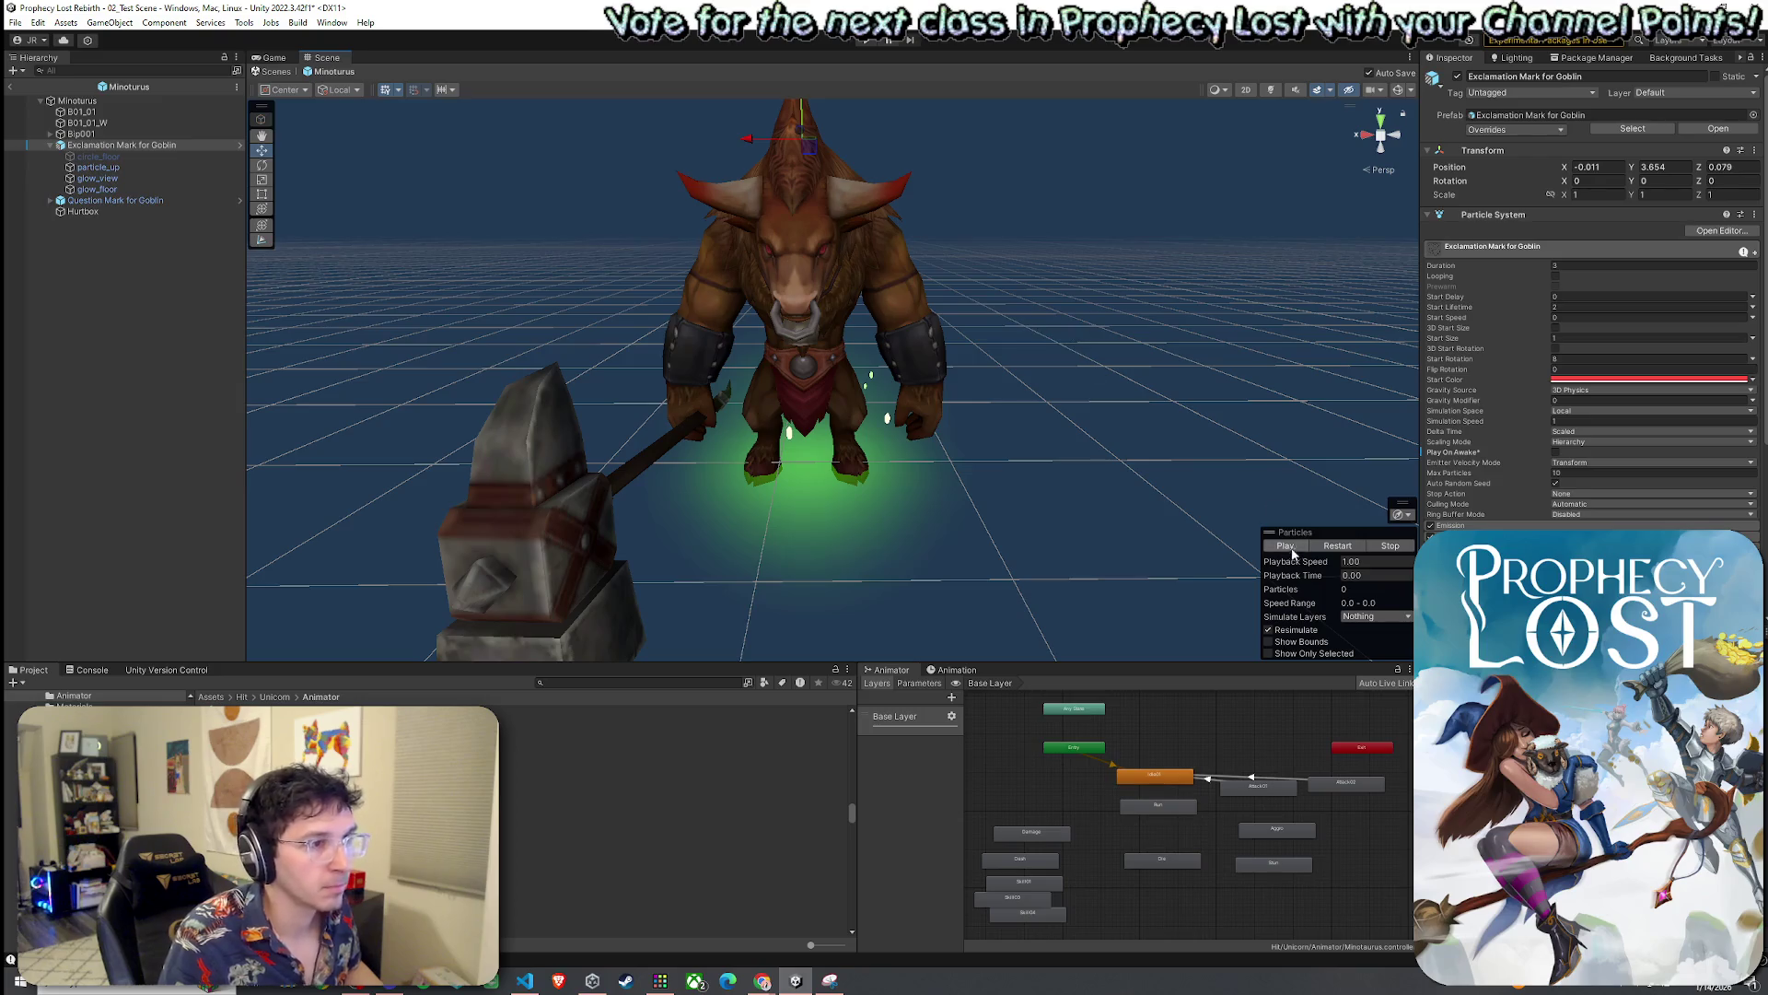
click(1339, 547)
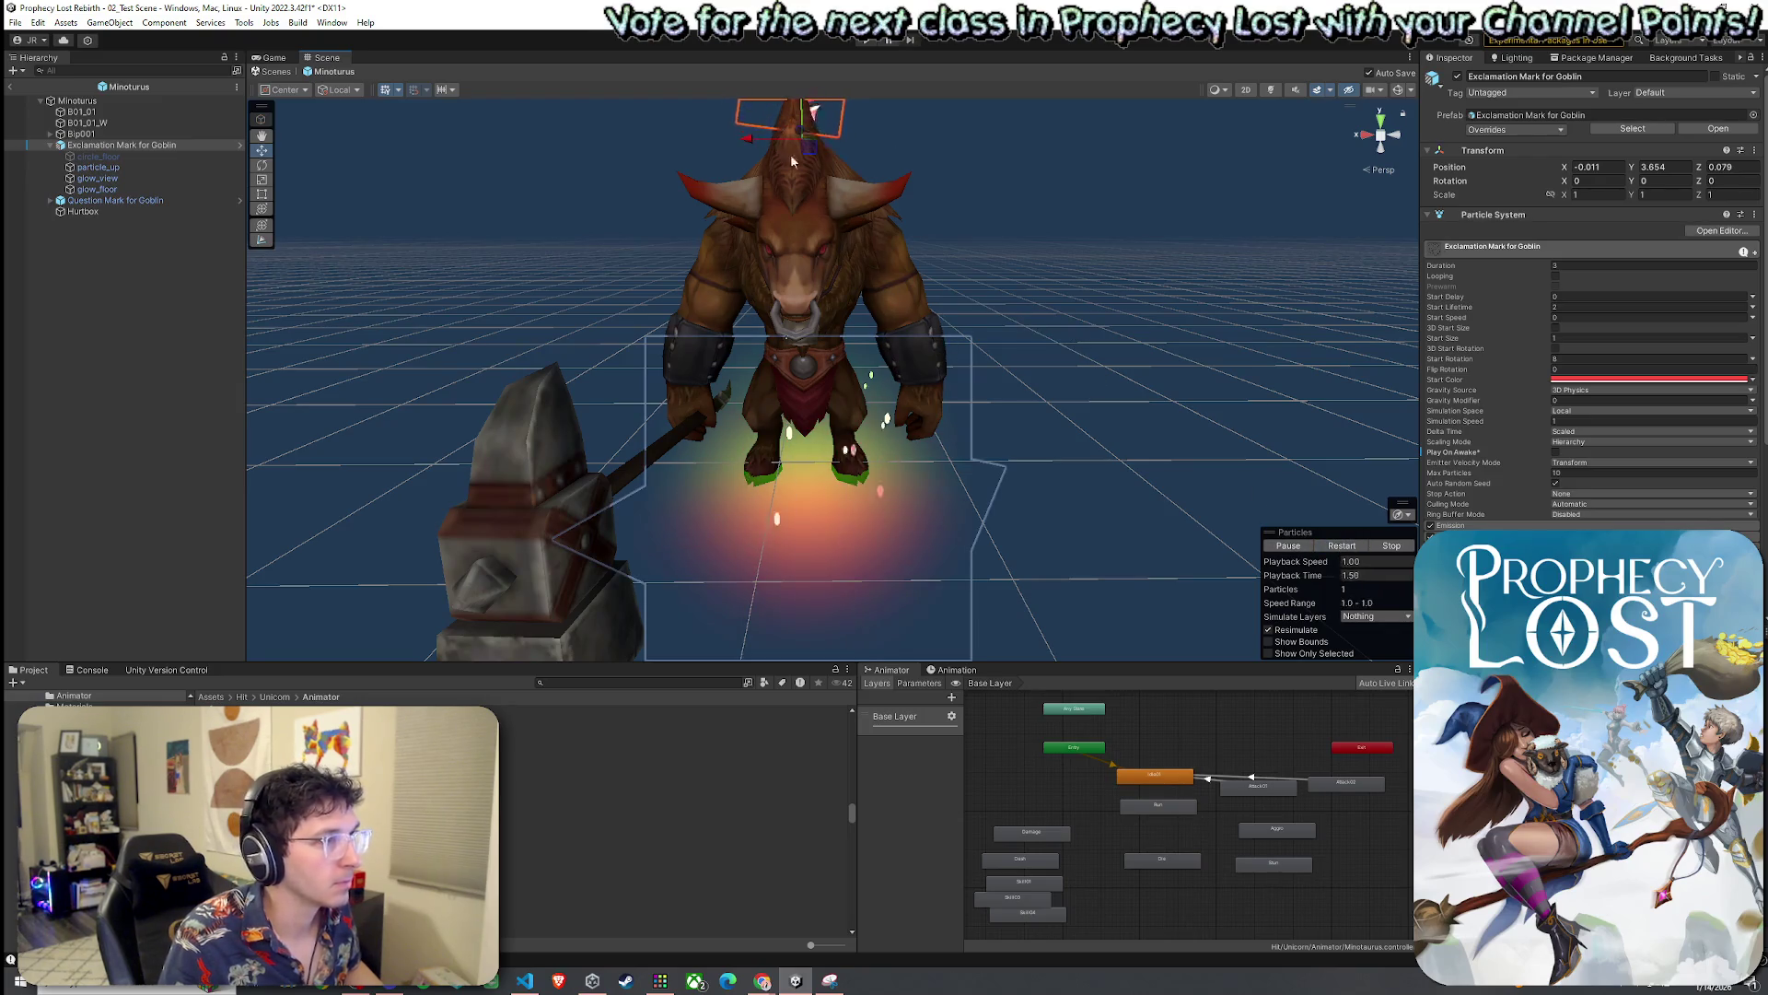
click(1326, 547)
mouse_move(1183, 421)
mouse_down()
mouse_move(924, 347)
mouse_move(742, 396)
mouse_move(866, 170)
mouse_up()
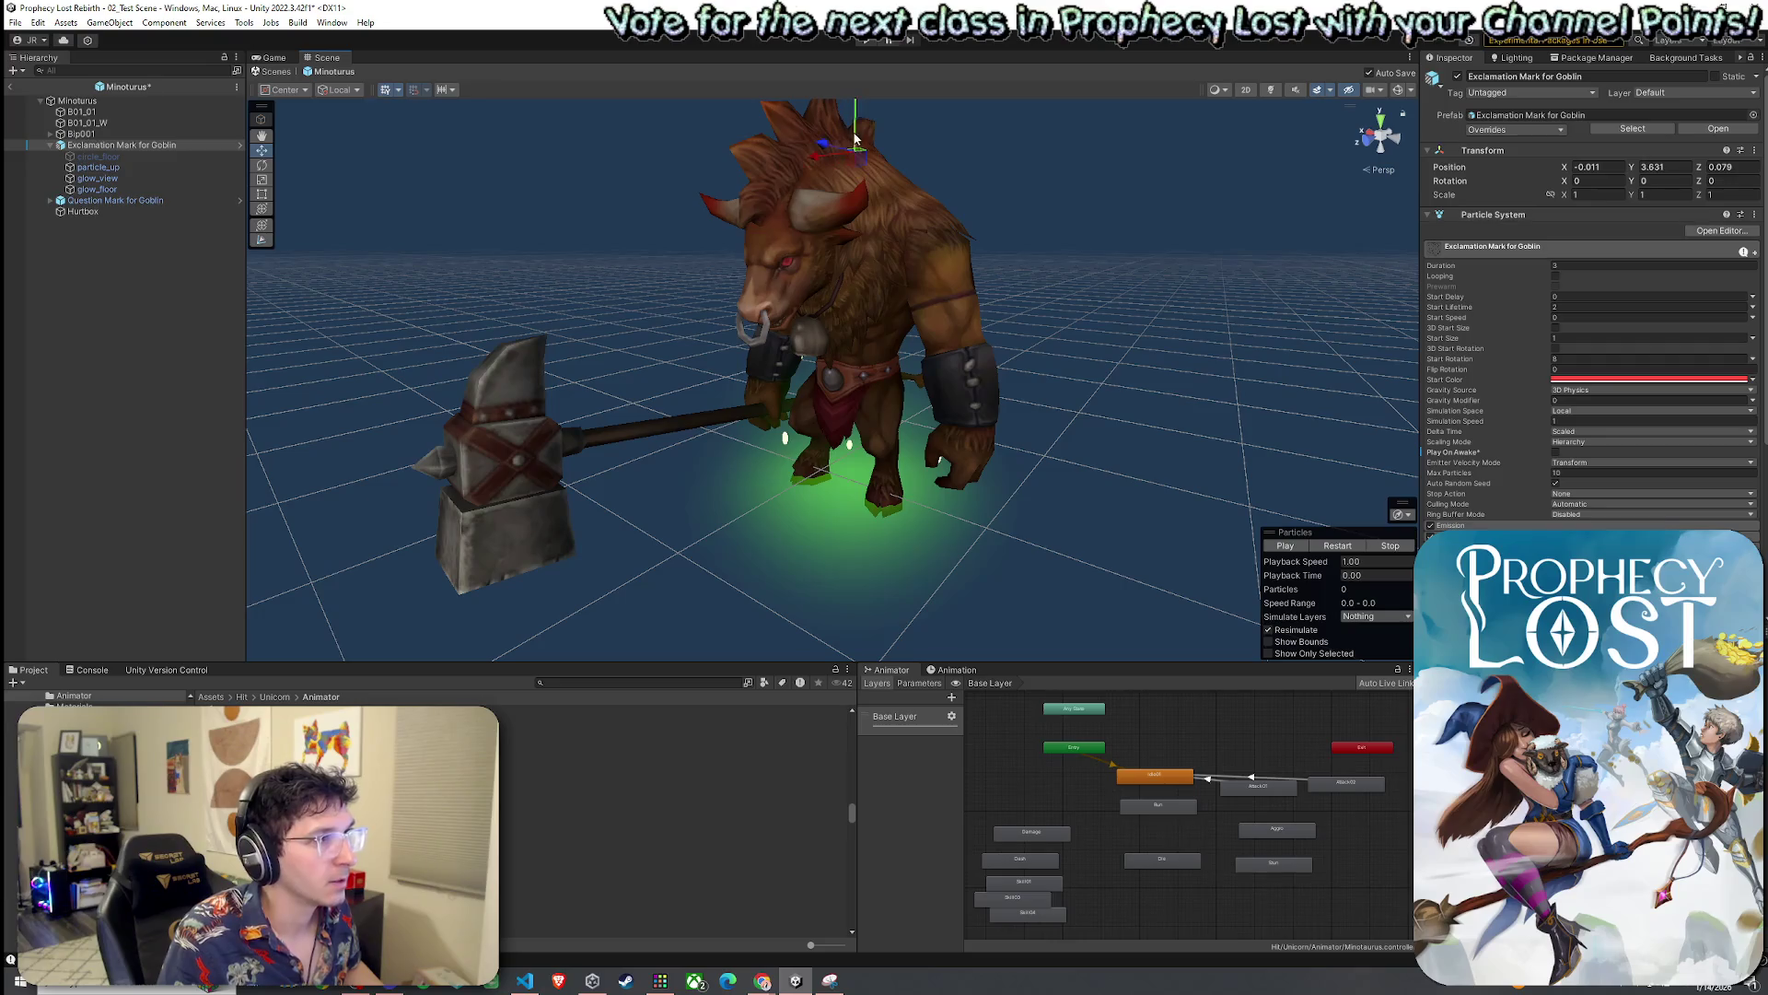
Raise the exclamation mark to about Y 3.77, undoing an accidental downward move
click(97, 156)
shift+click(97, 189)
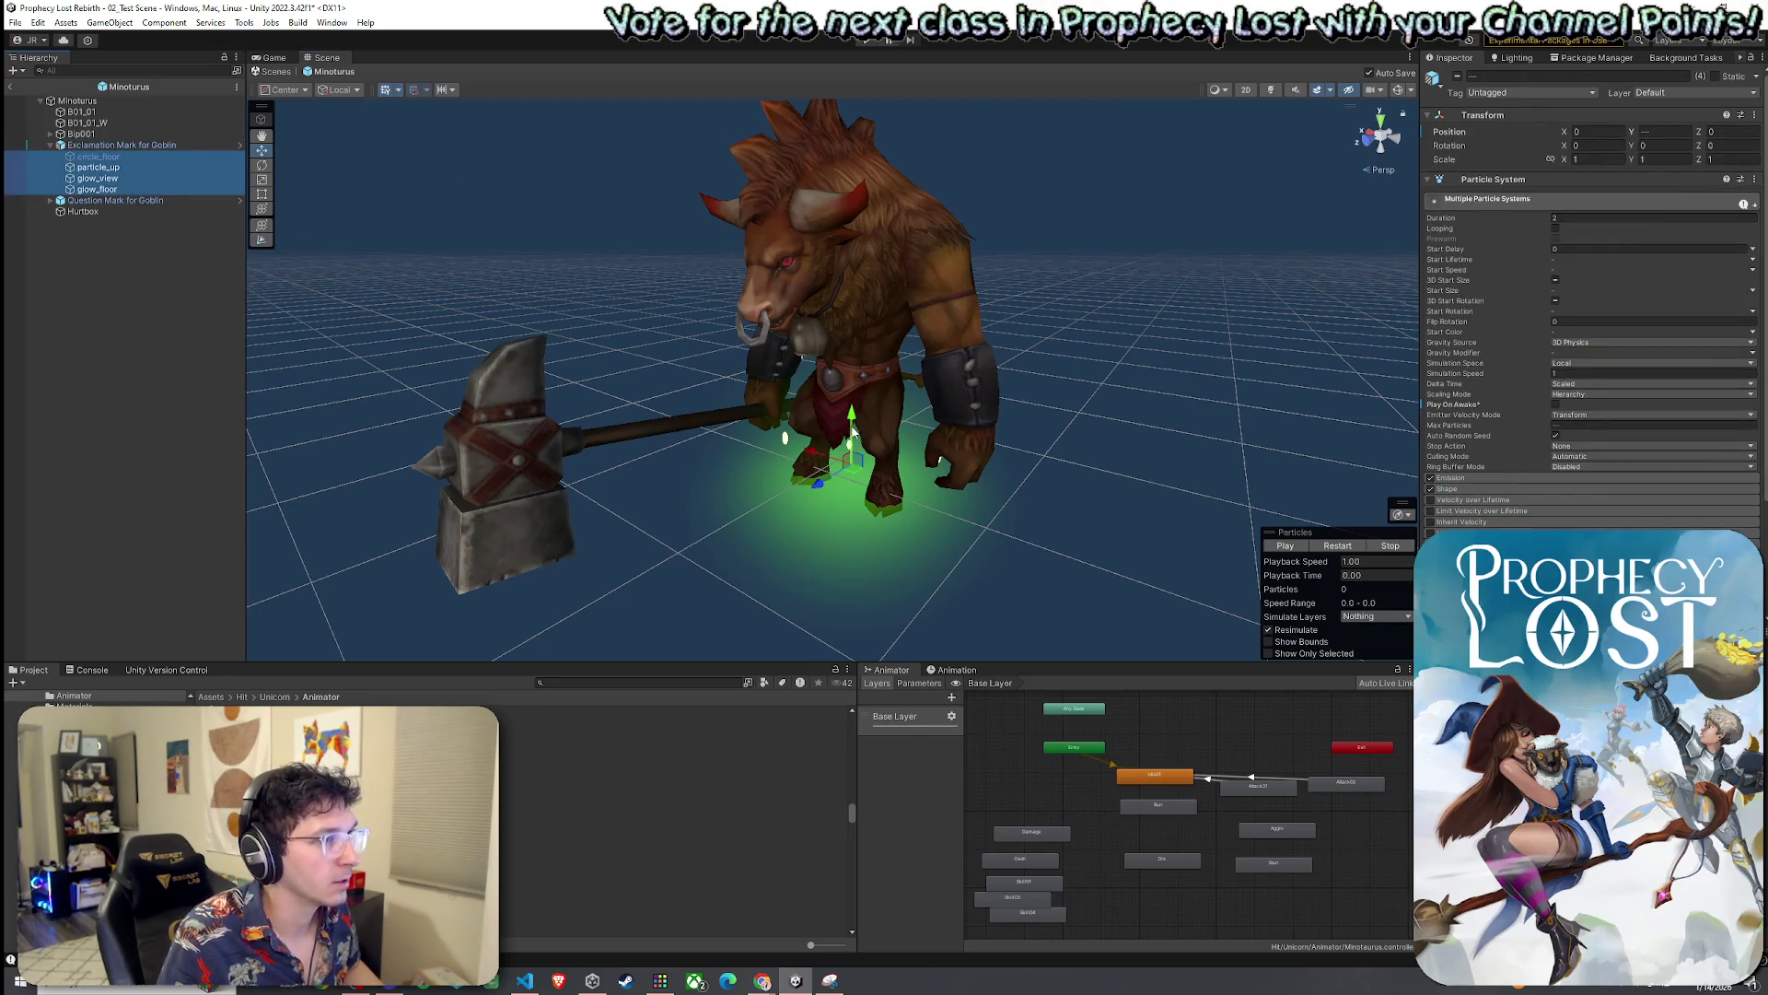
drag(853, 431, 857, 446)
key(ctrl+z)
key(ctrl+z)
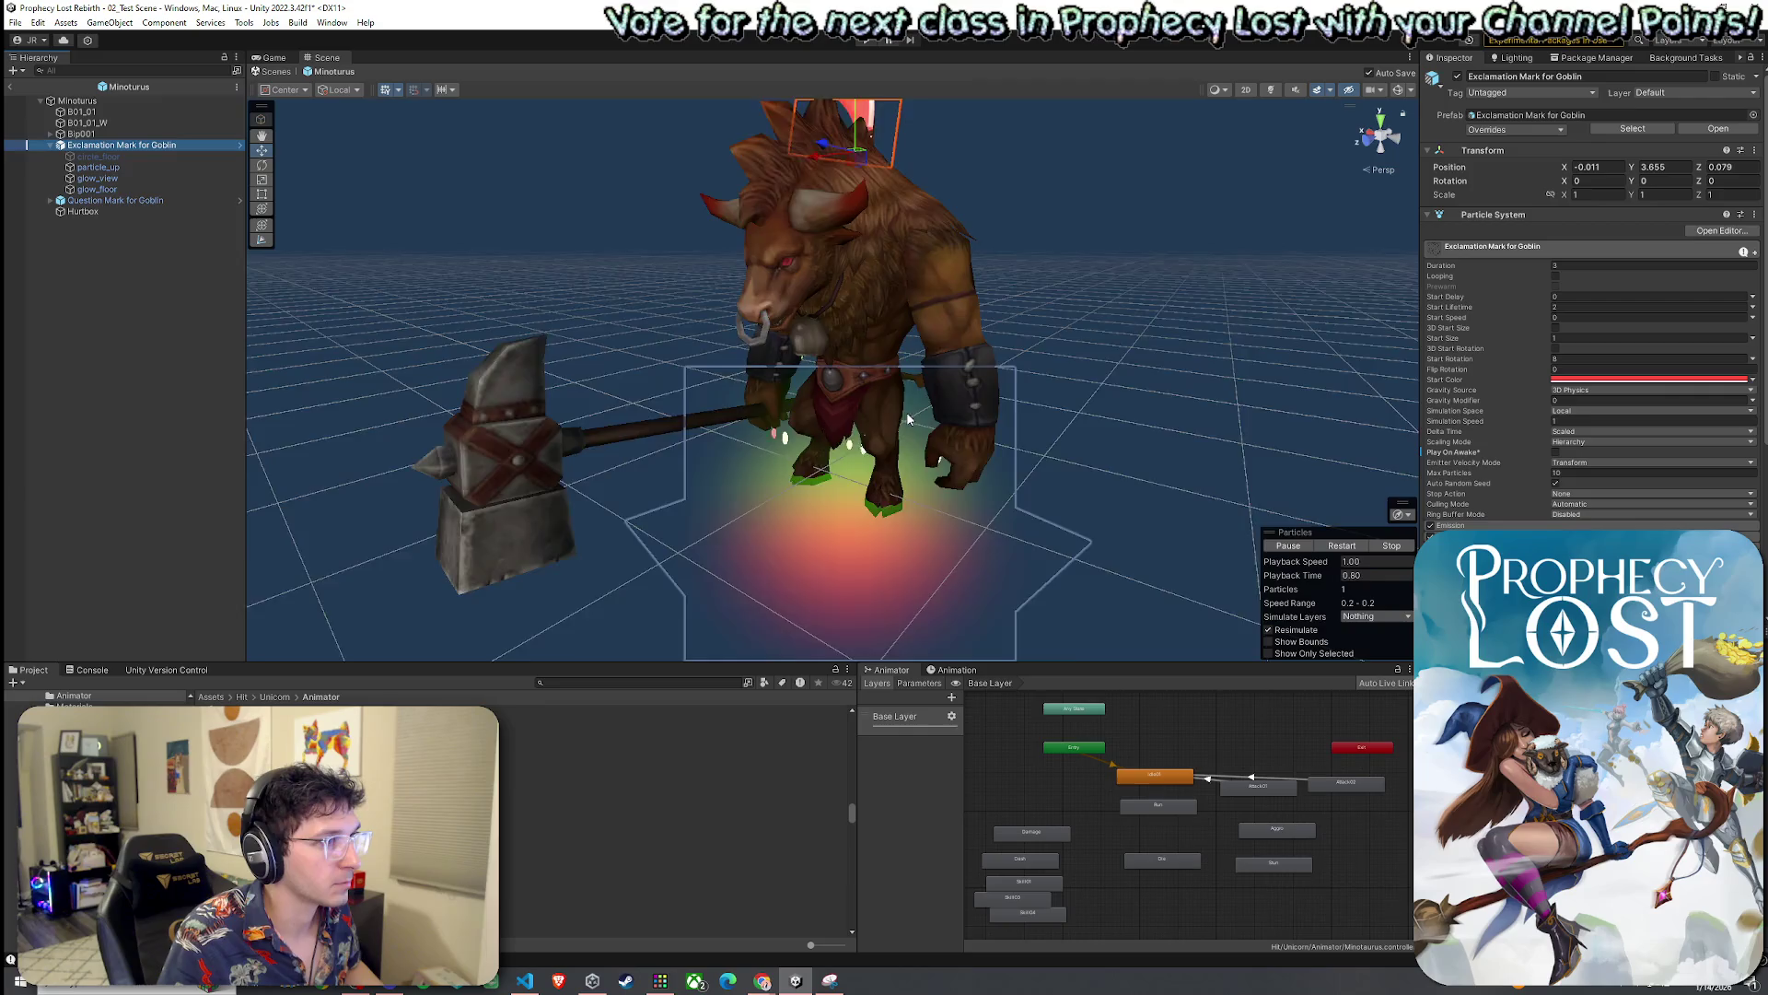
scroll(907, 419, down, 5)
drag(859, 253, 858, 243)
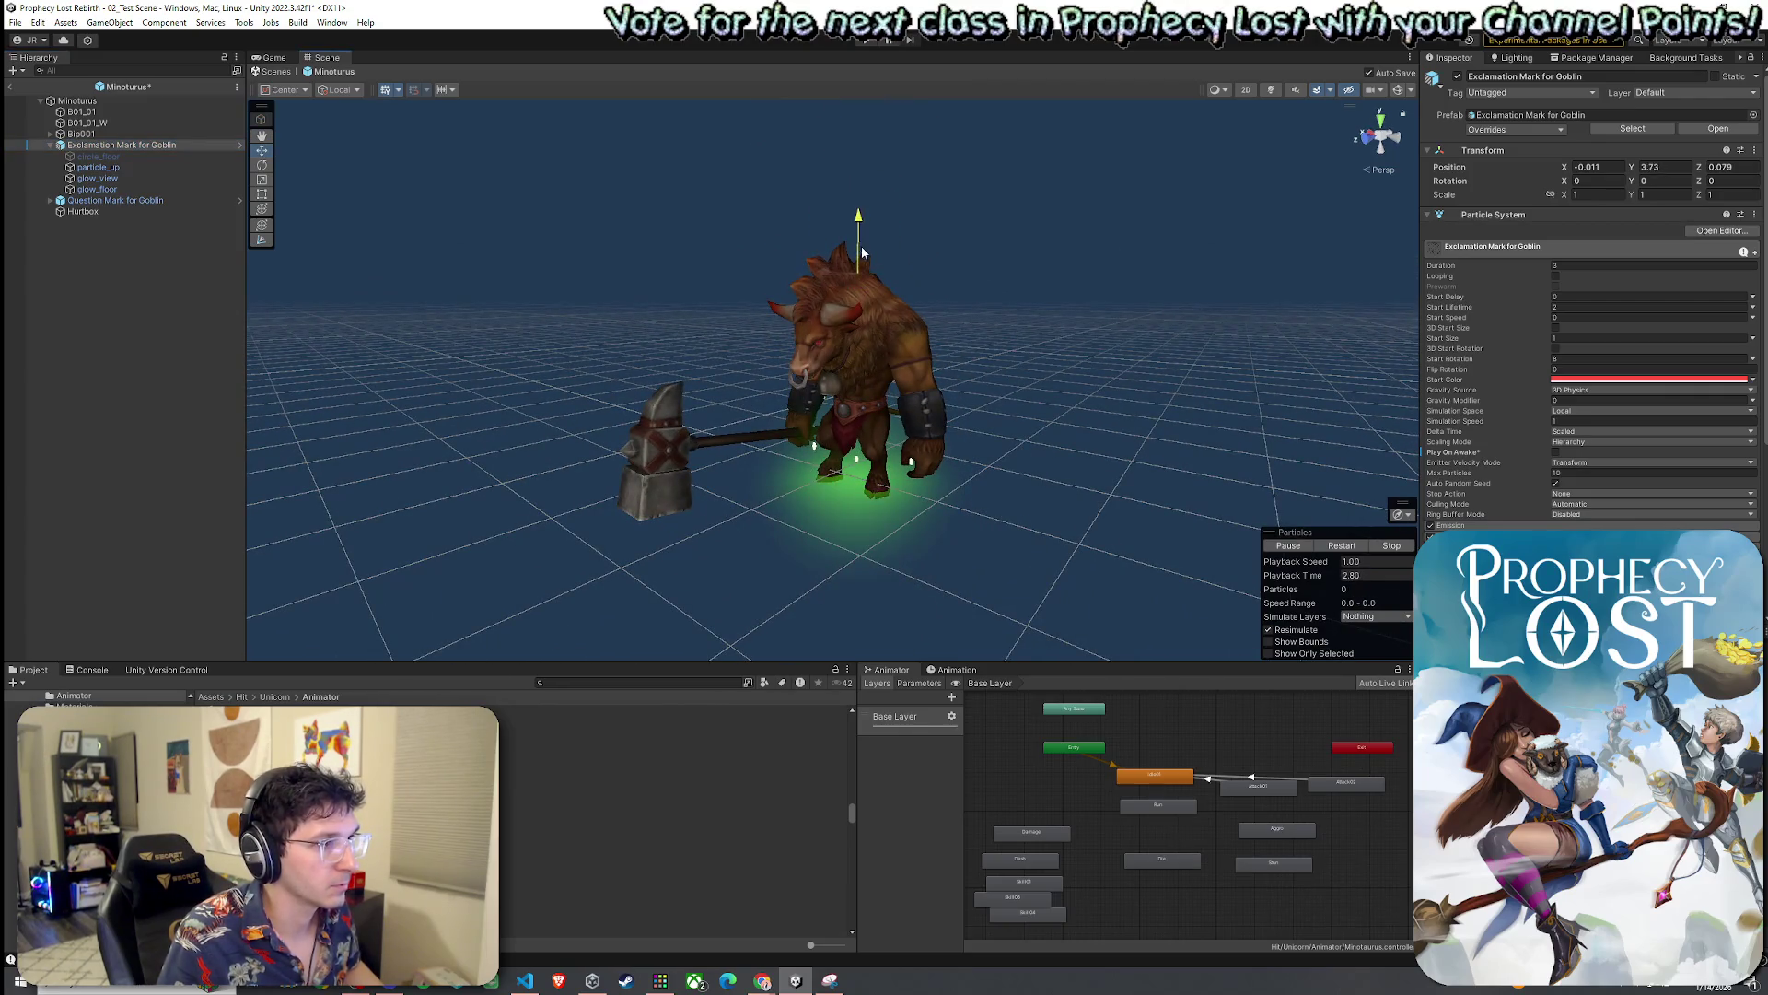
Play the exclamation mark effect preview and view it from around the Minotaur
click(91, 202)
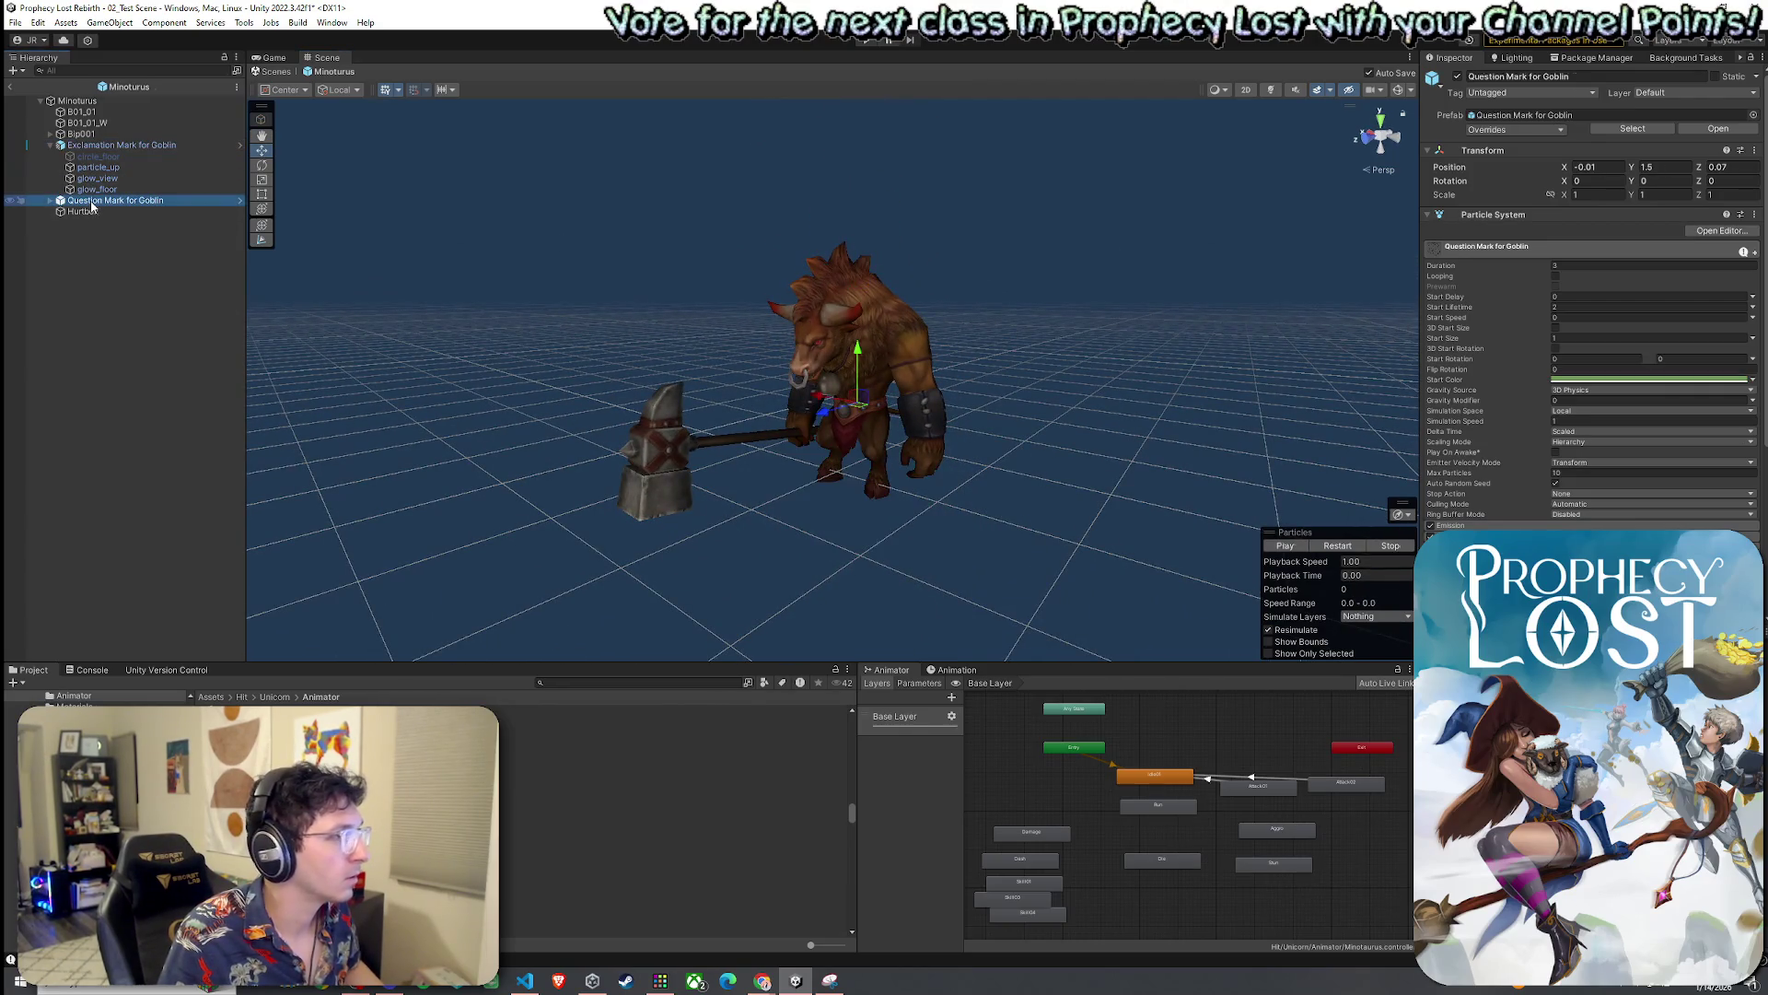
click(115, 146)
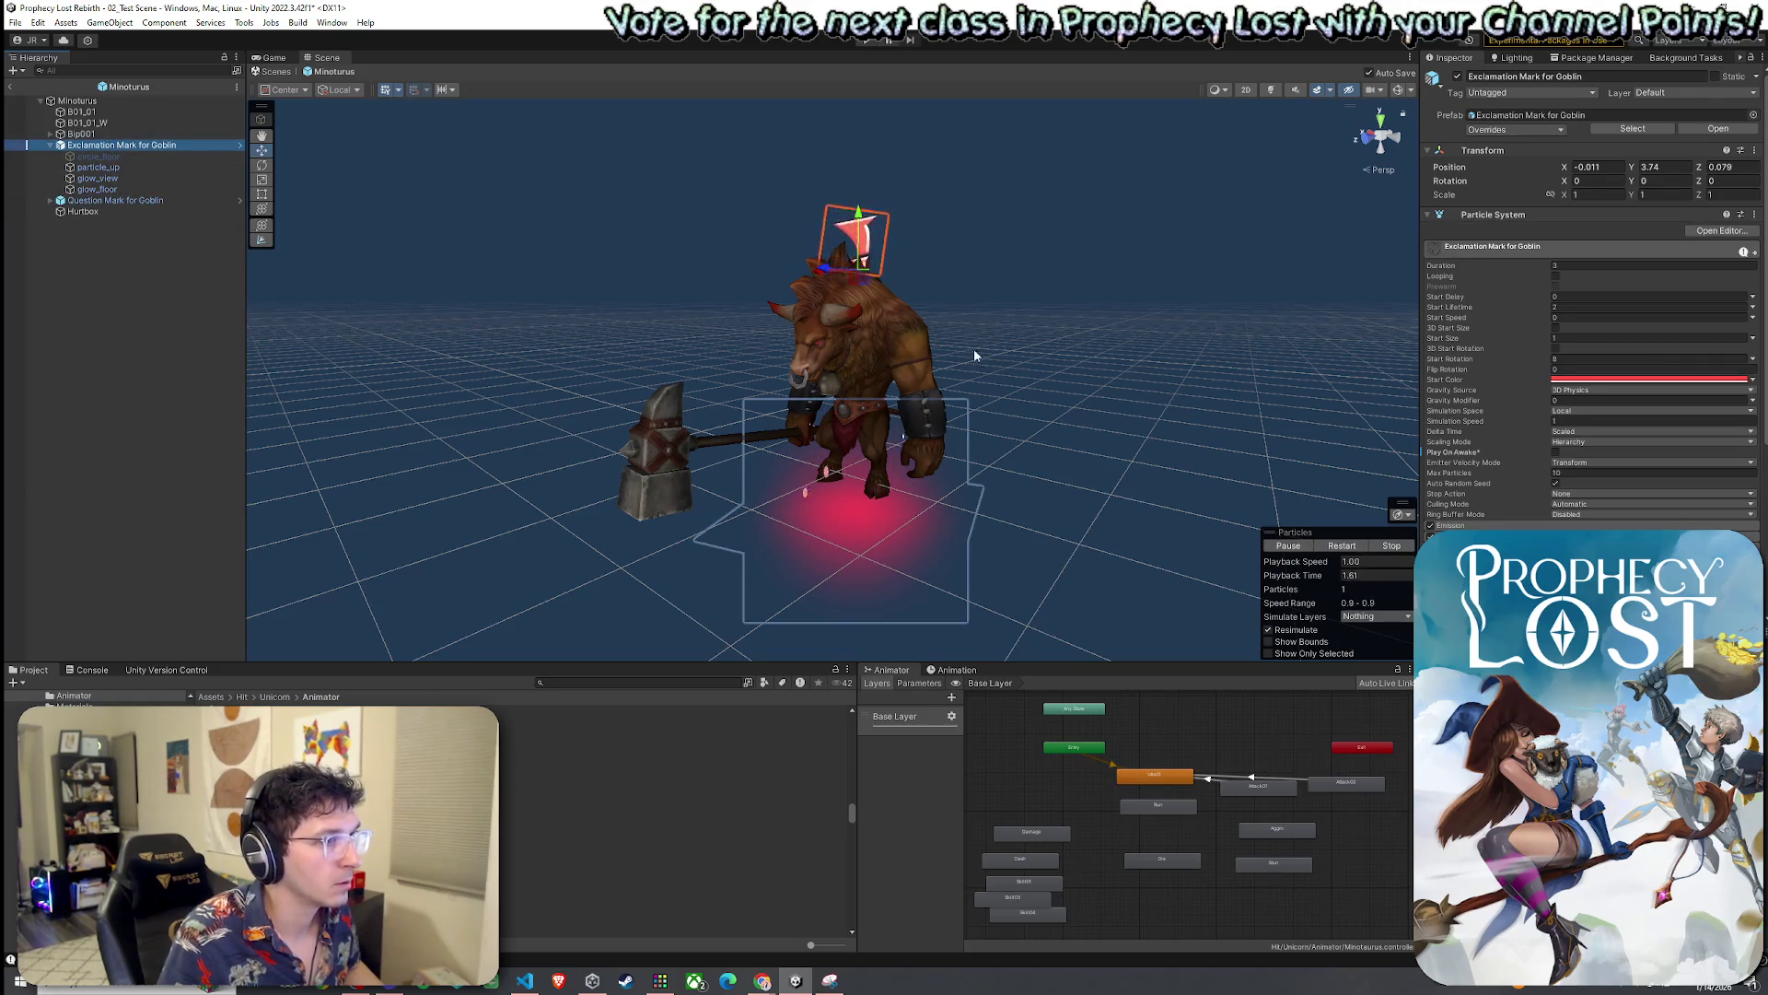
click(98, 157)
shift+click(97, 189)
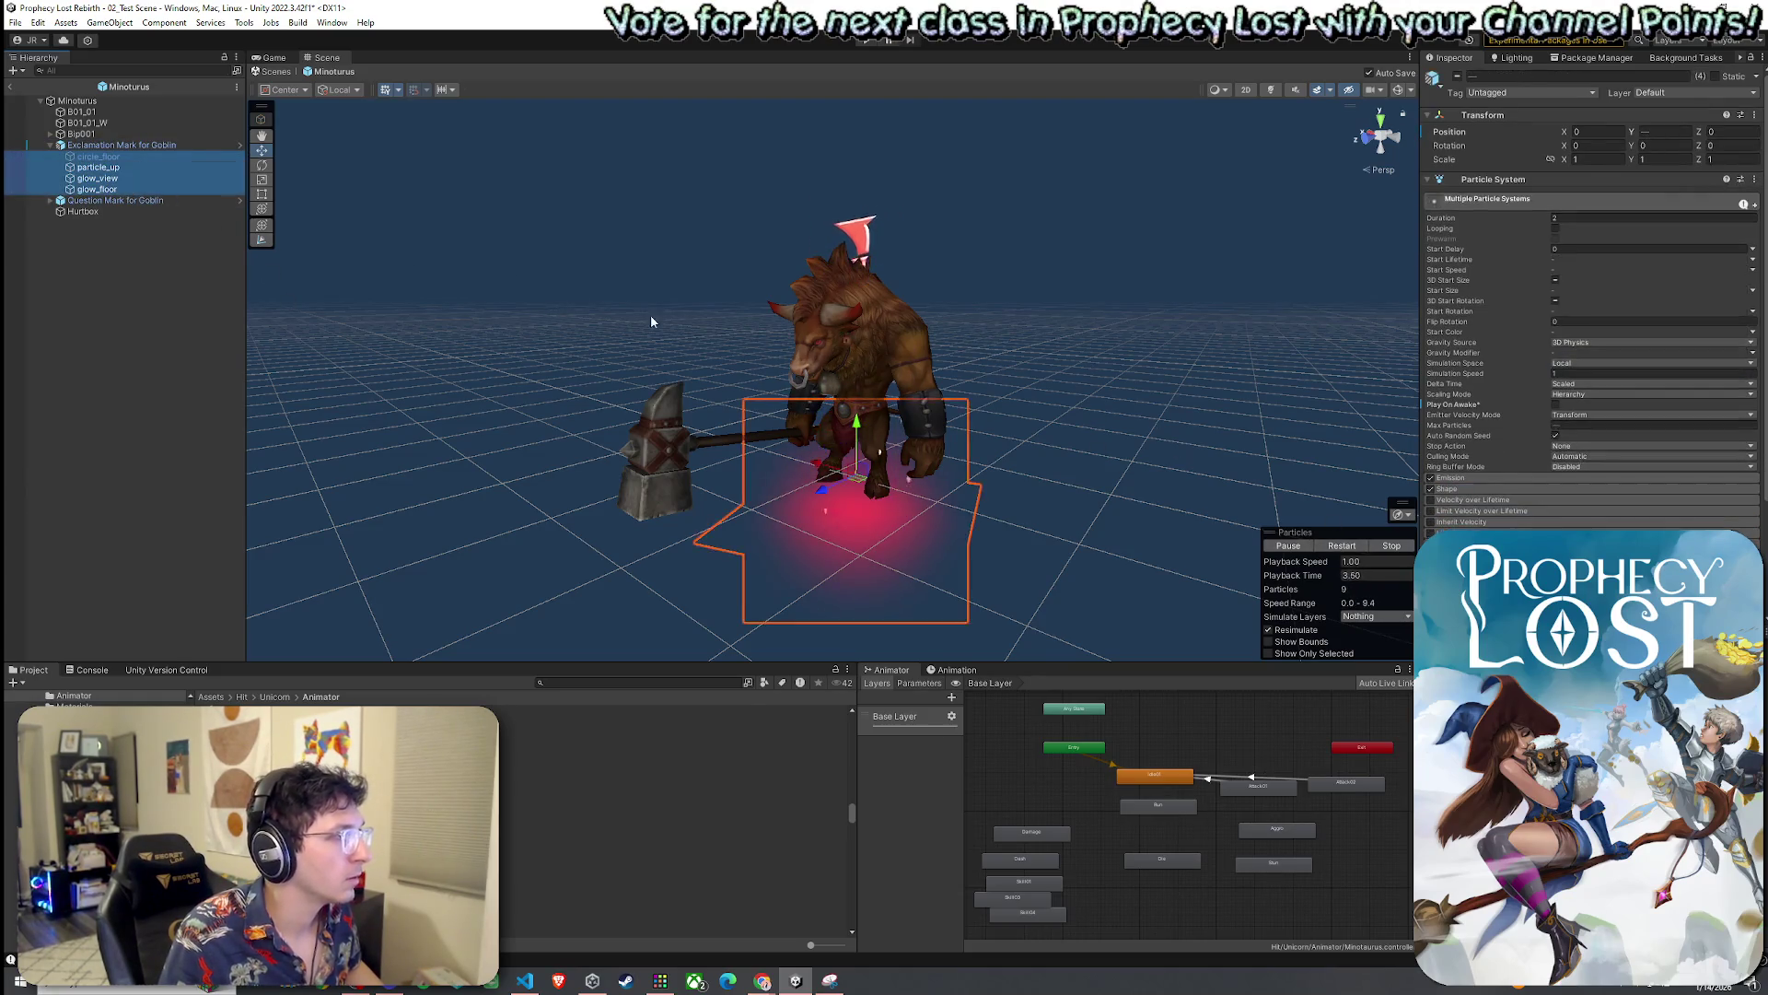
click(912, 407)
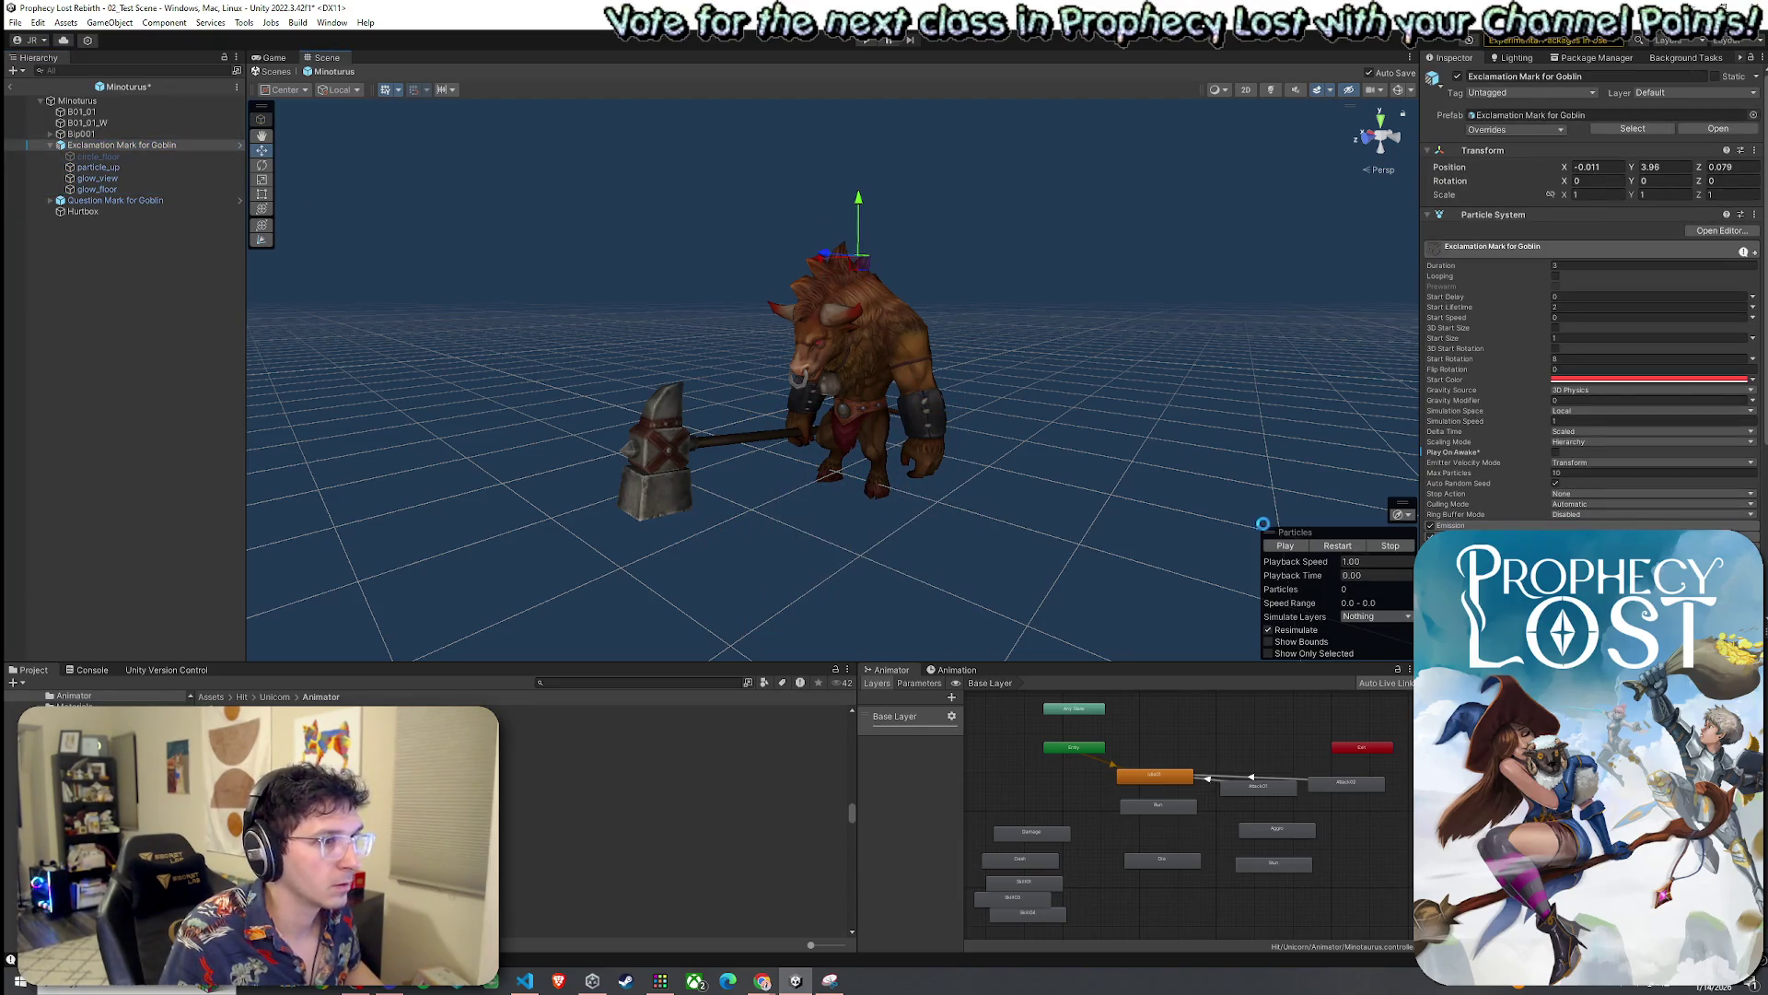
click(1288, 545)
drag(1017, 411, 1143, 413)
click(101, 189)
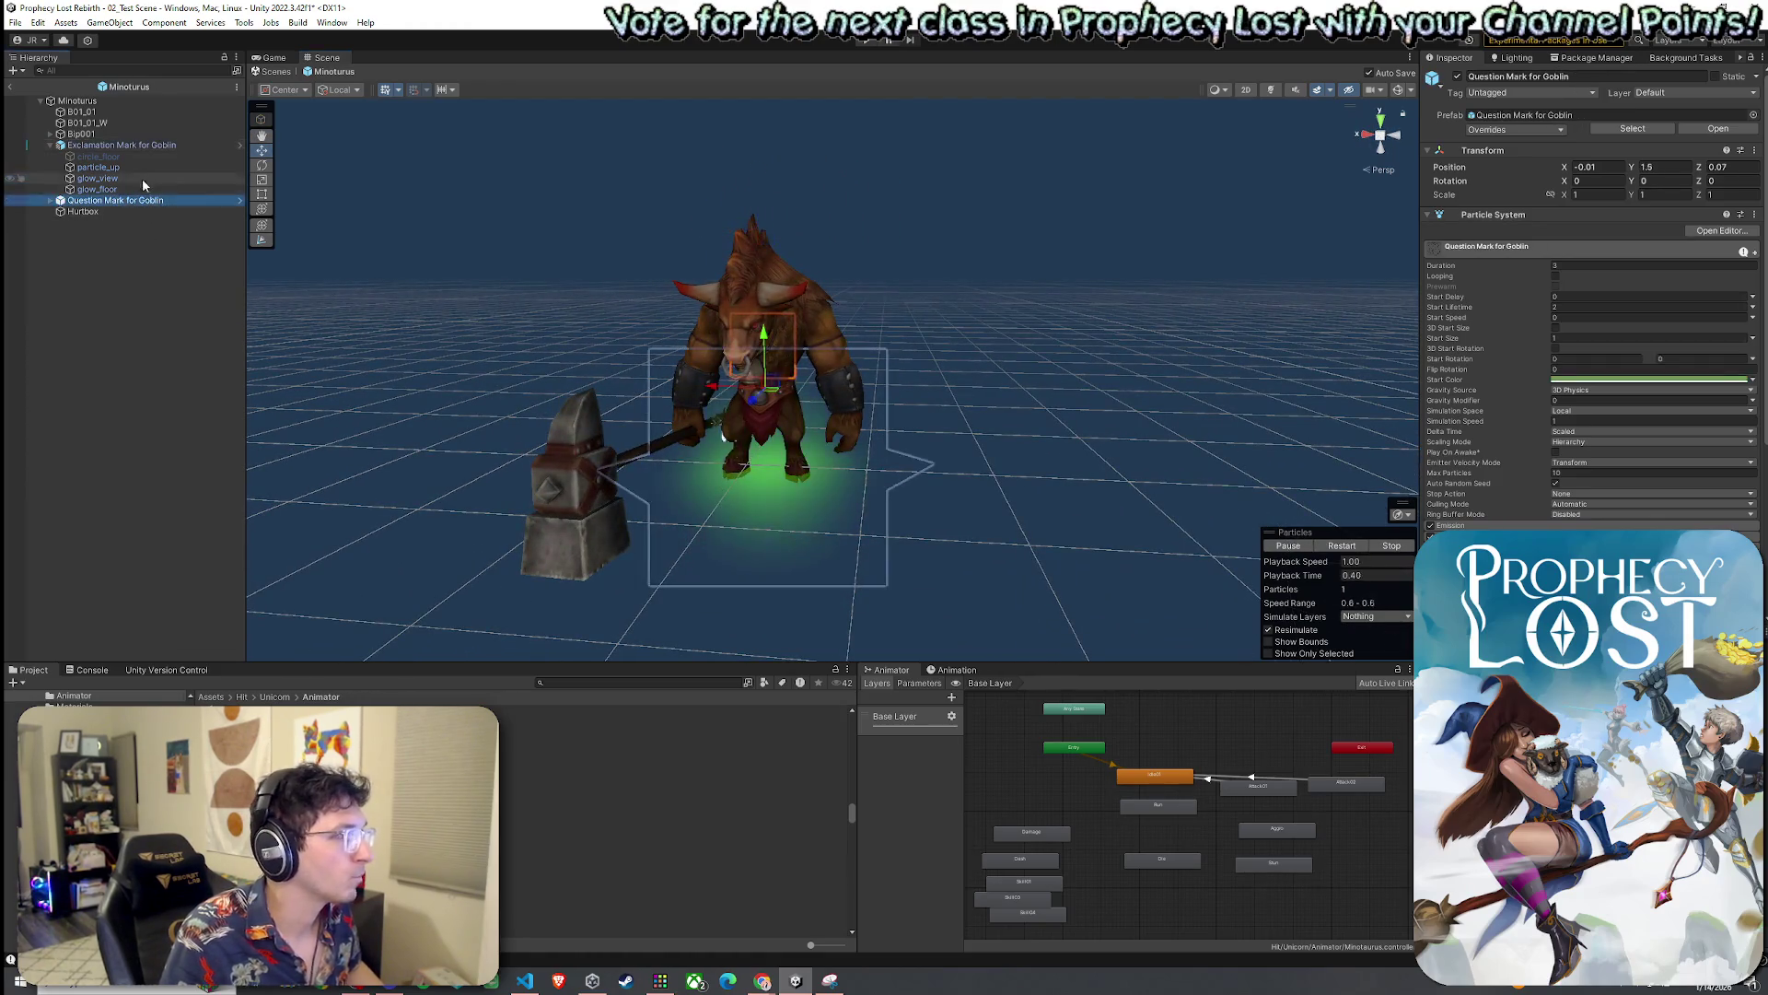
click(136, 145)
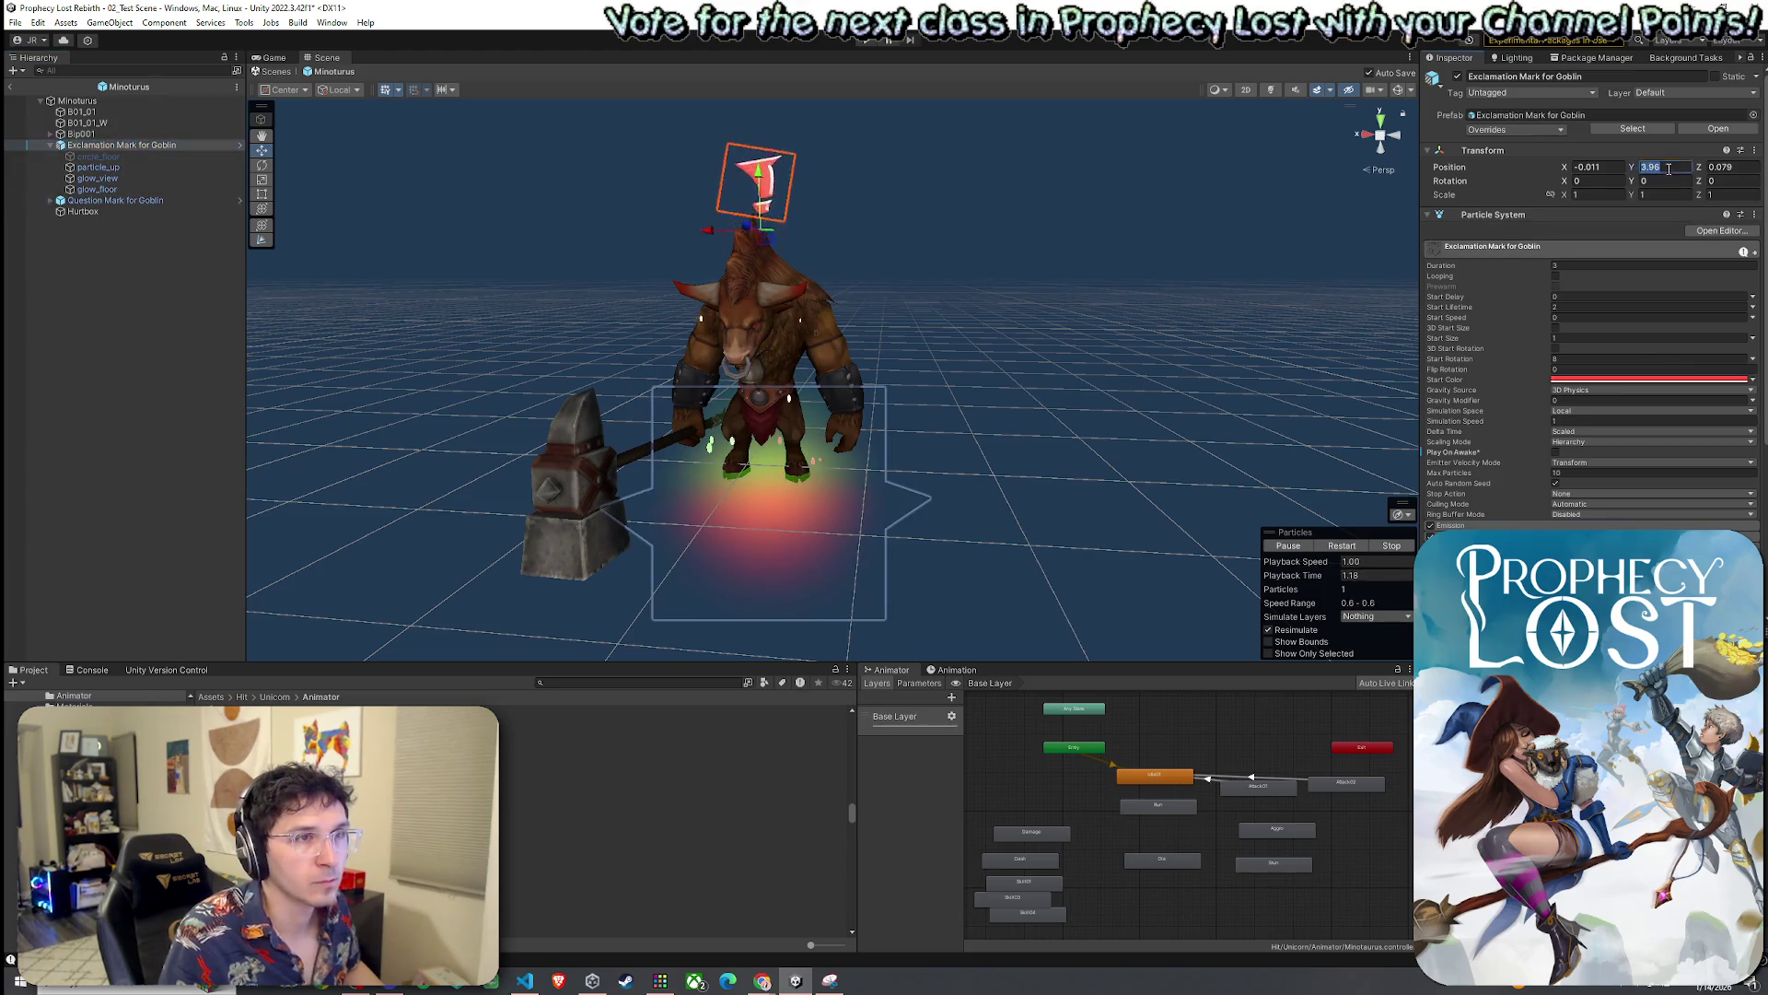
Expand Question Mark for Goblin, play its preview, and select its child effects
click(166, 202)
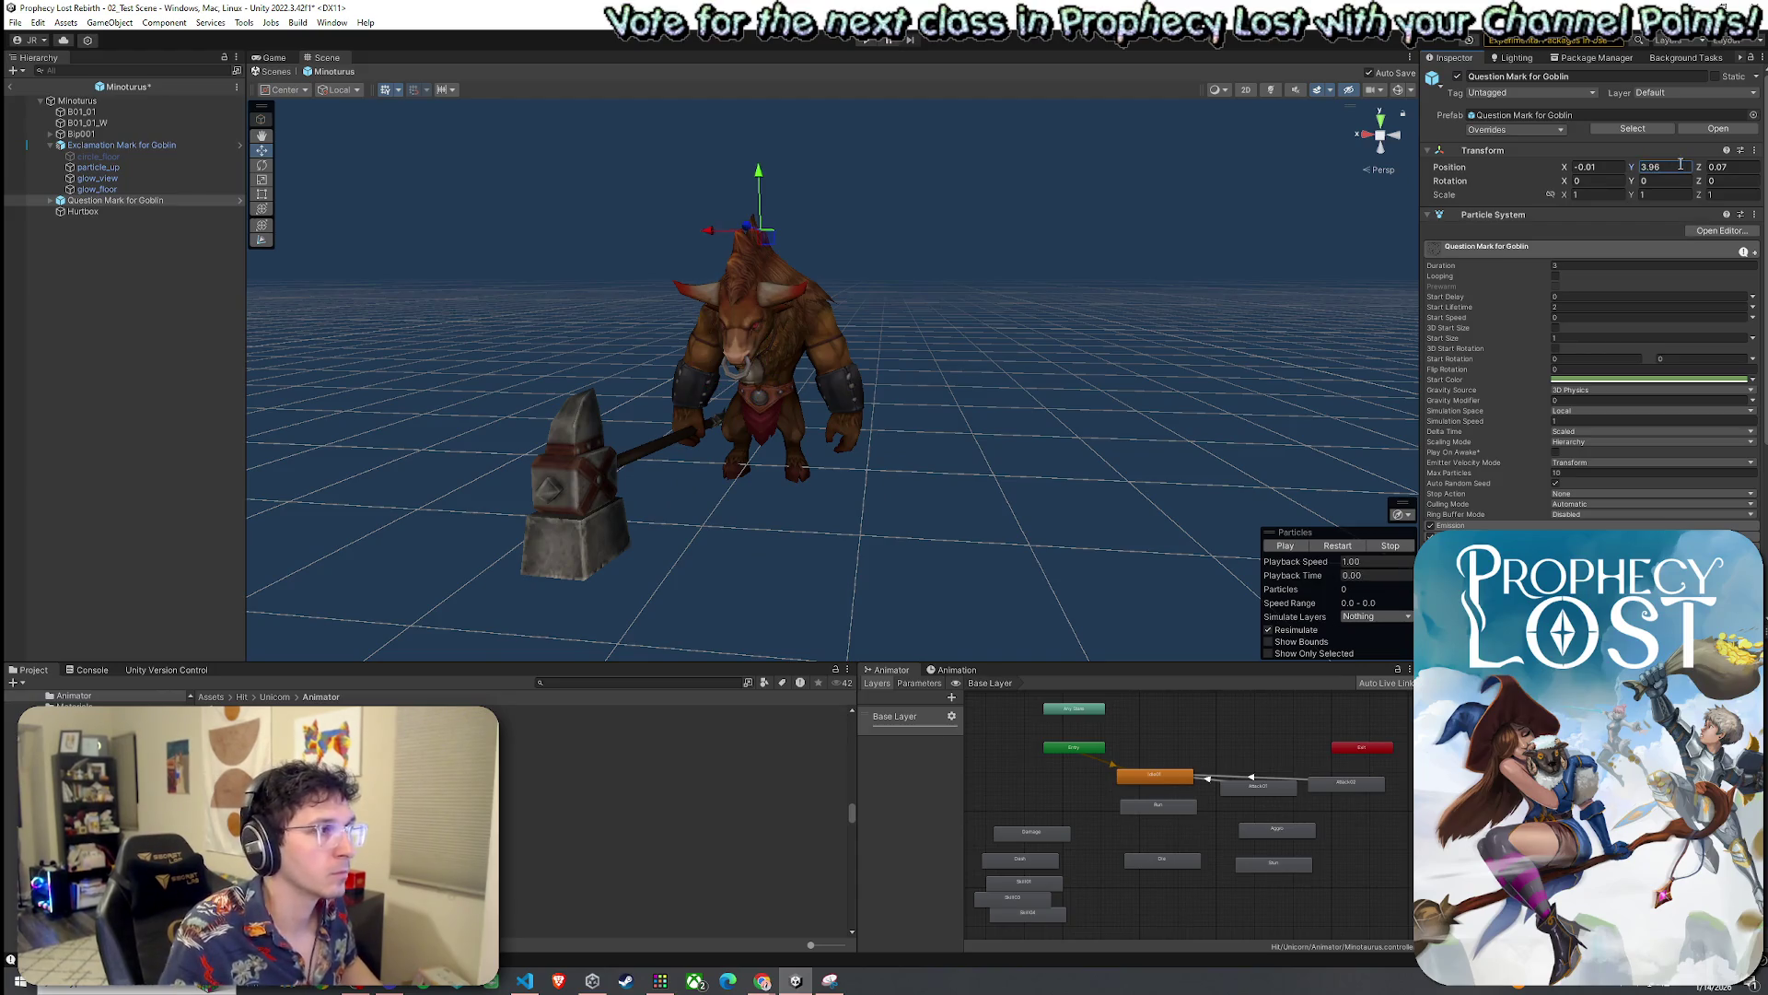
click(49, 200)
click(99, 212)
shift+click(96, 245)
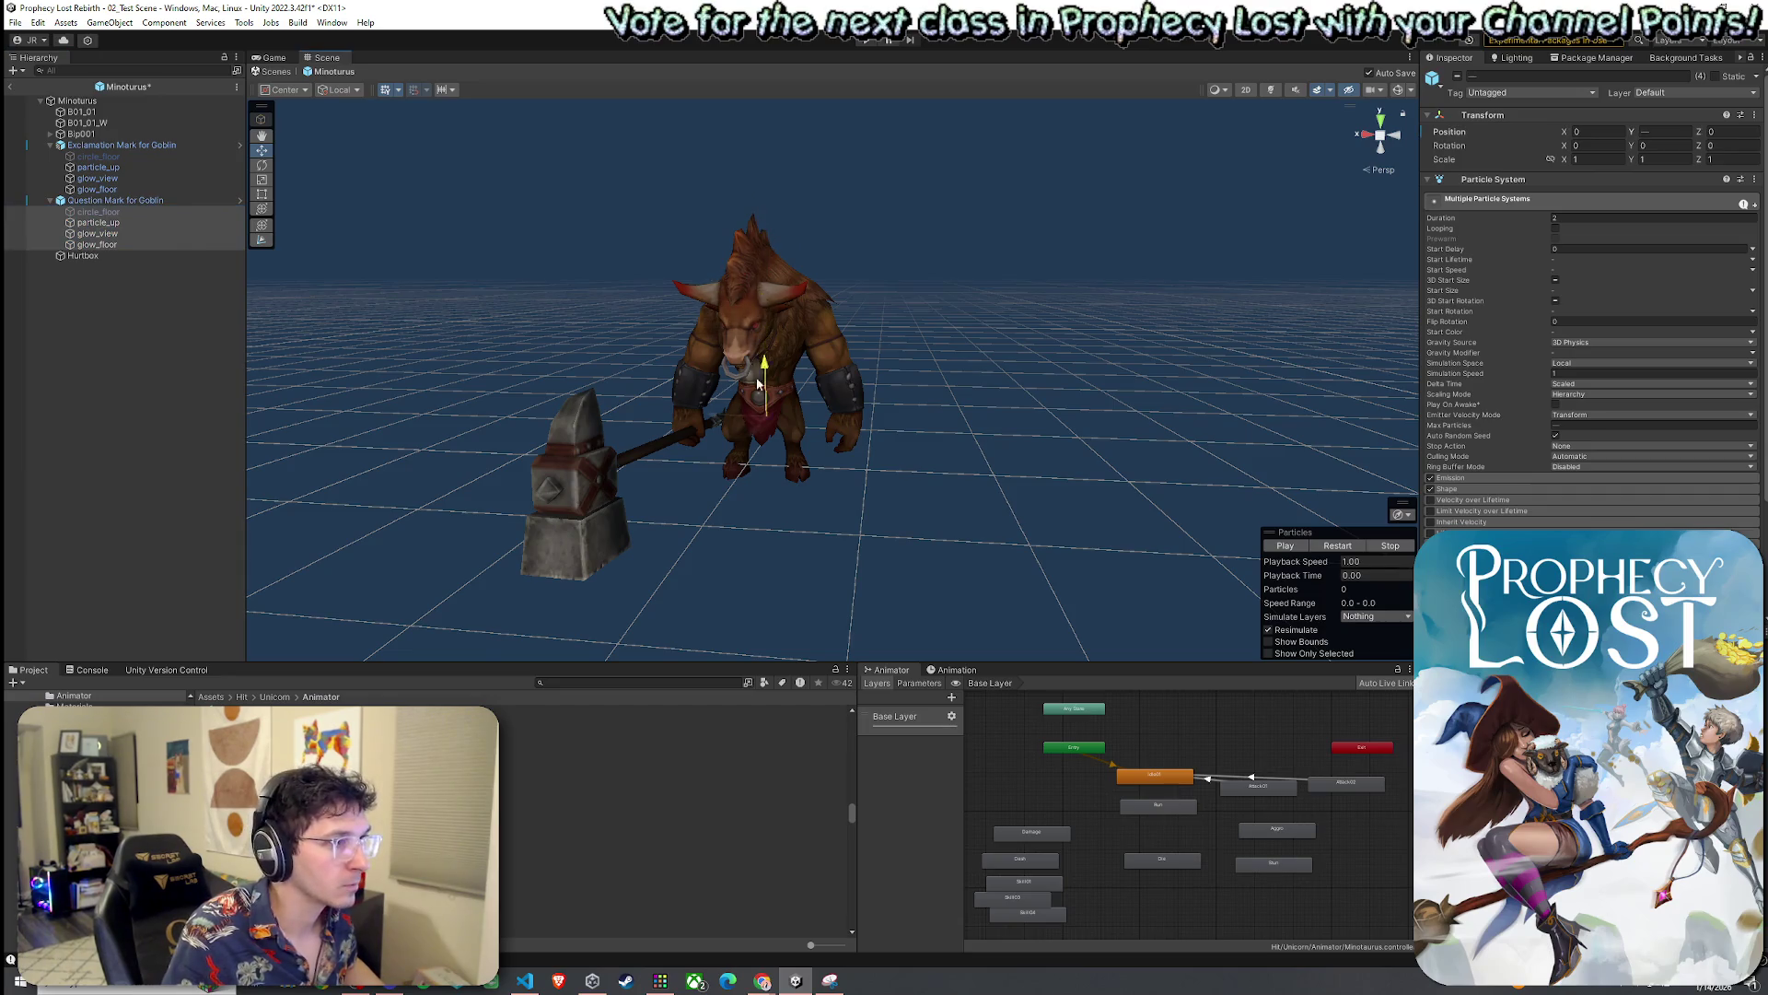
click(1287, 547)
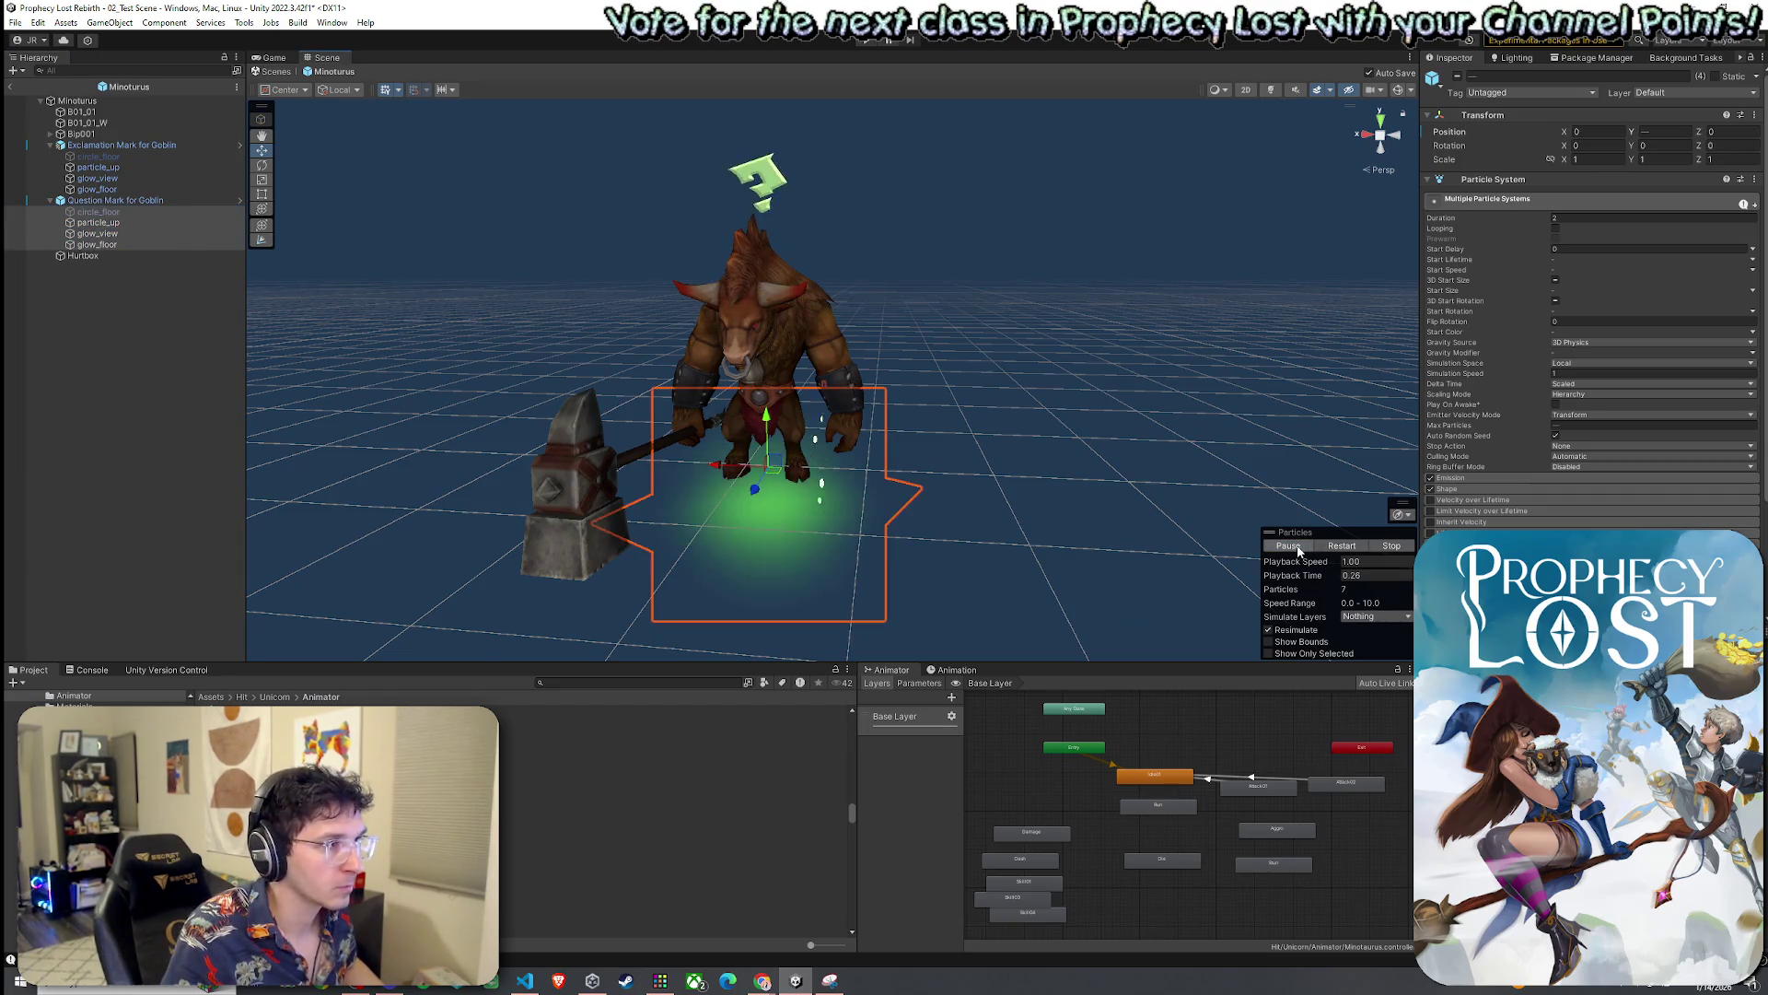
click(764, 428)
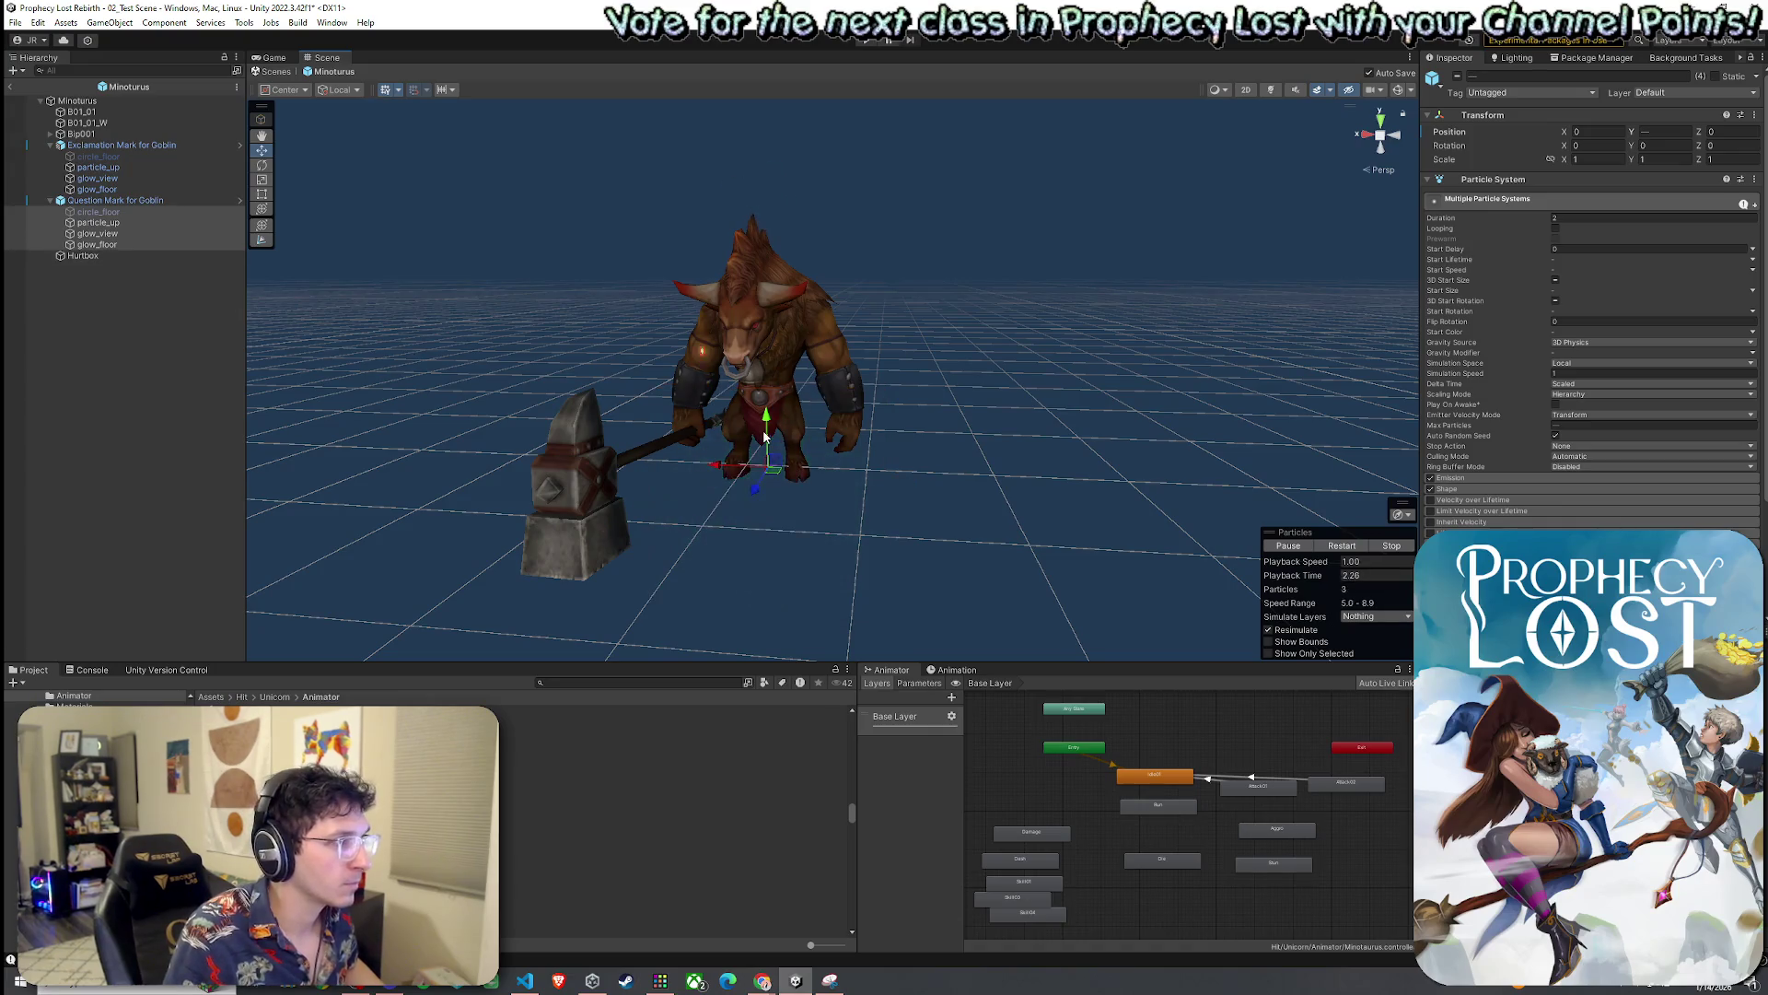
click(99, 212)
Nudge the question-mark child effects vertically and preview both alert effects
shift+click(101, 245)
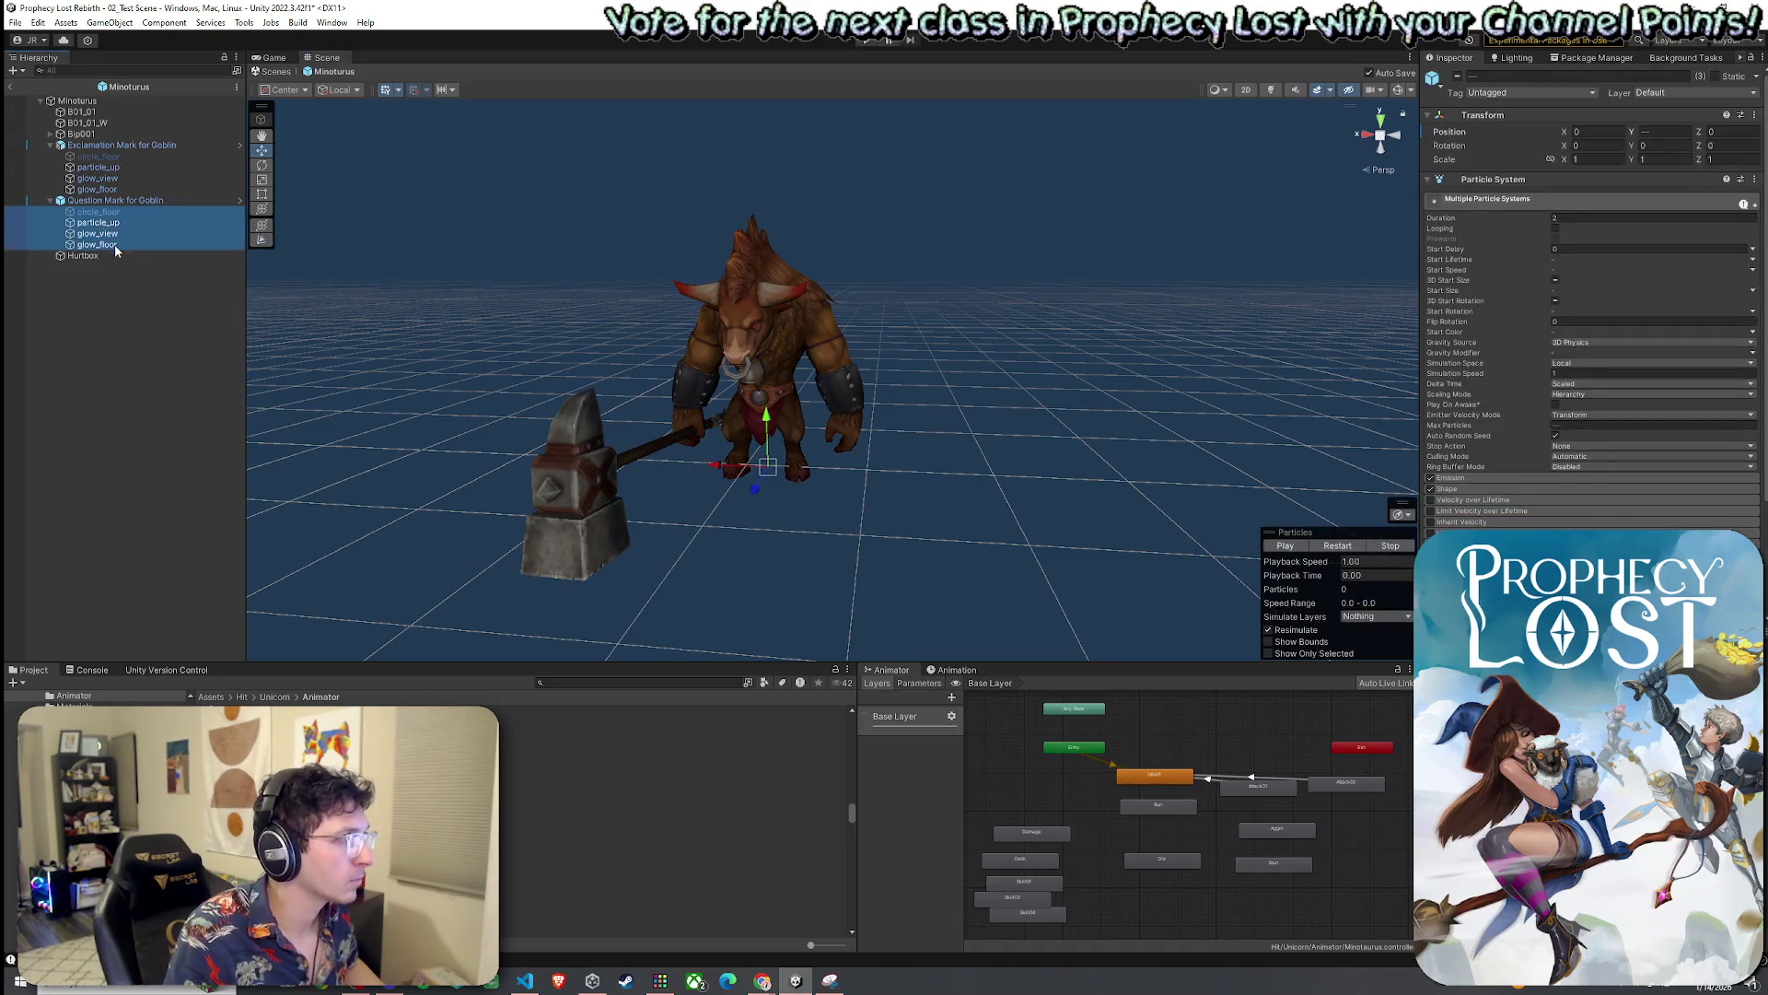
drag(761, 432, 767, 420)
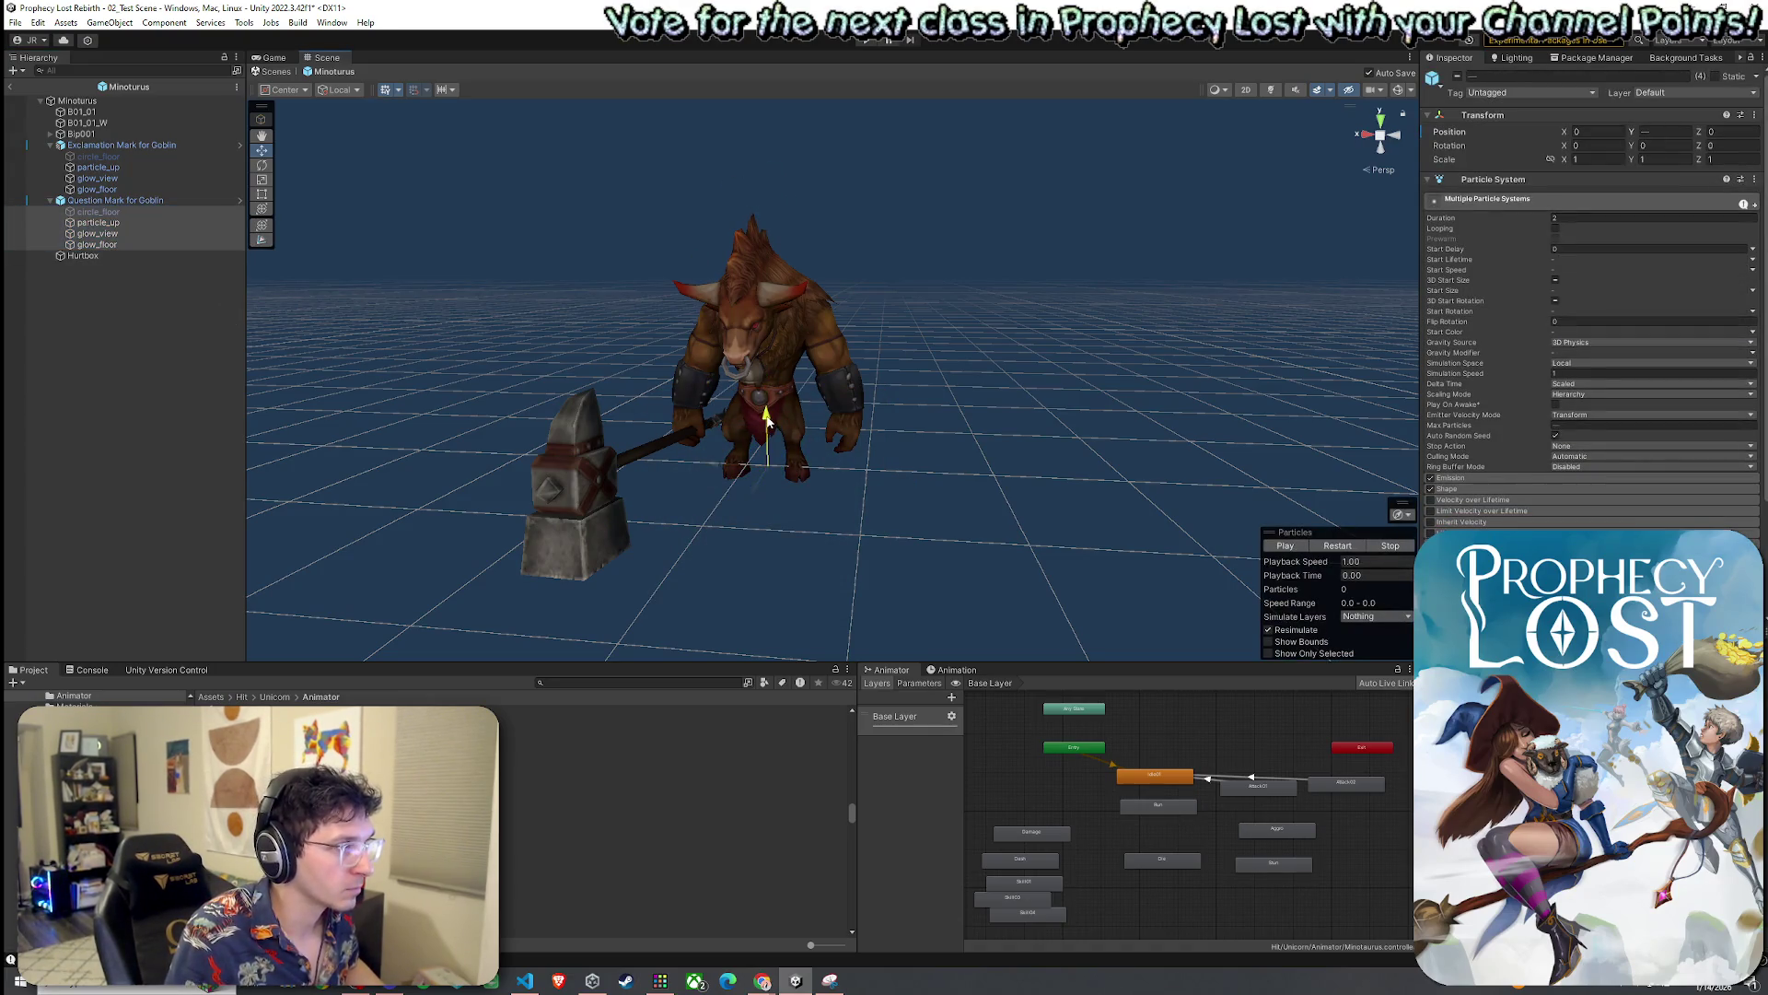
click(1325, 546)
scroll(392, 324, up, 5)
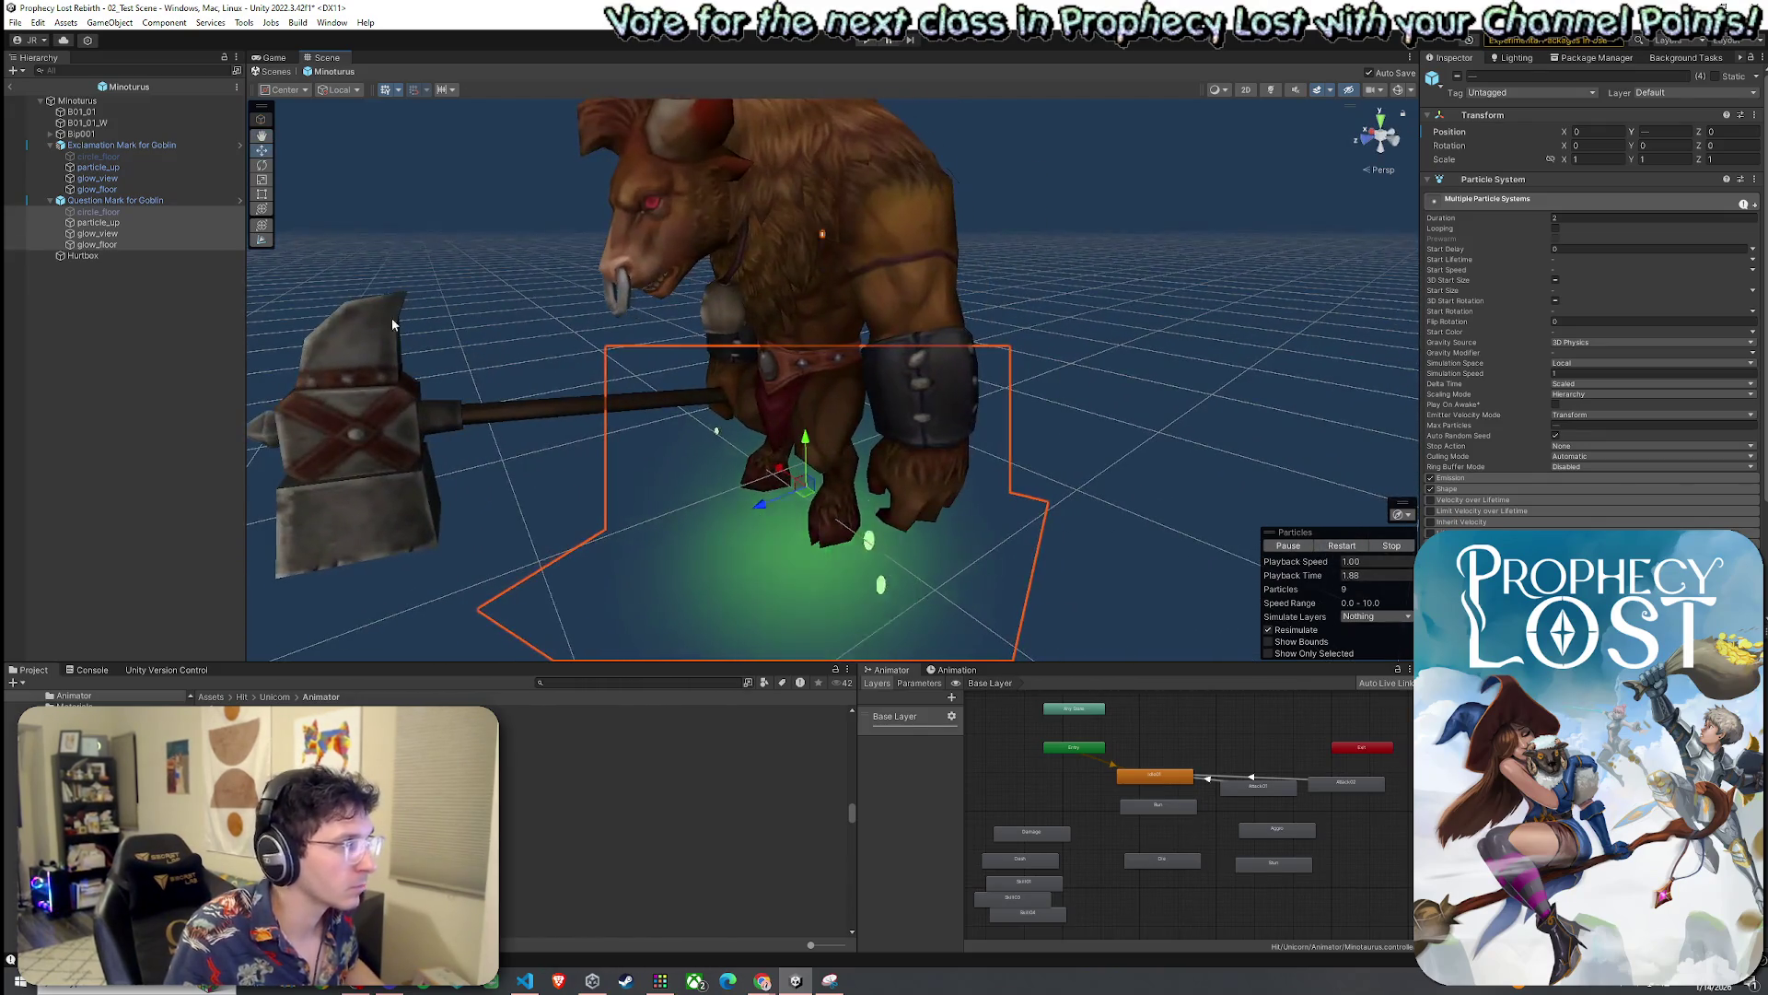
click(135, 147)
click(1331, 547)
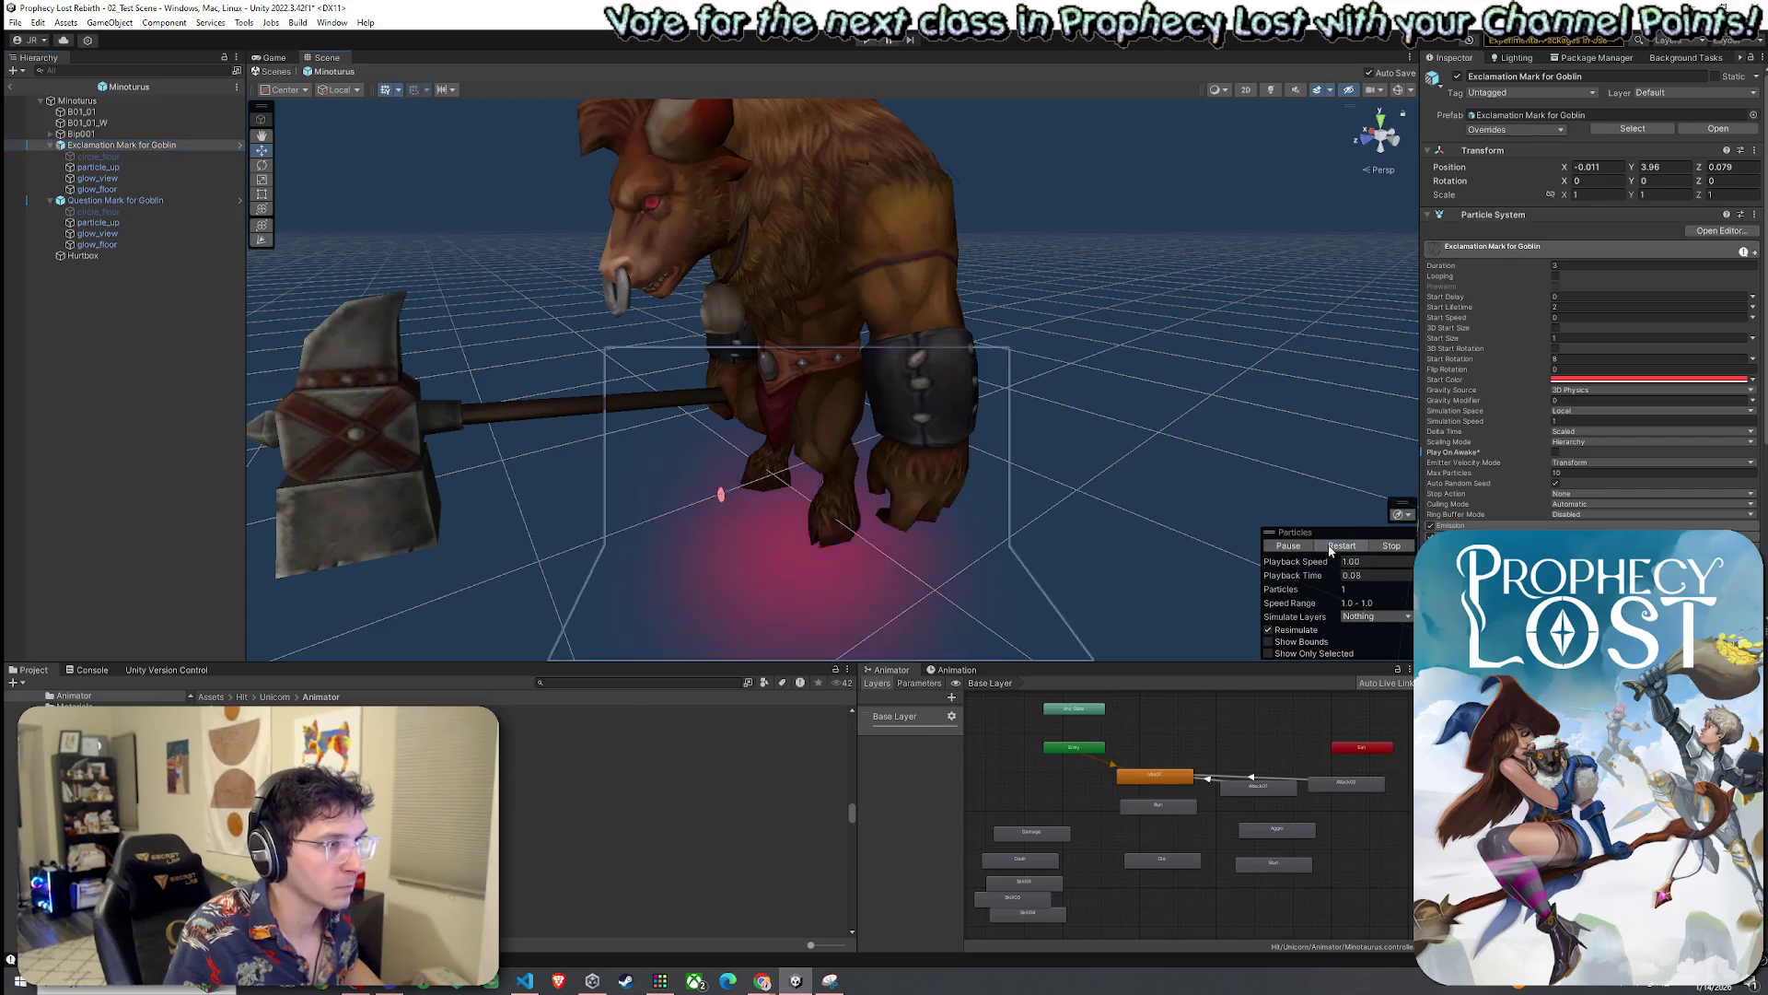
click(115, 200)
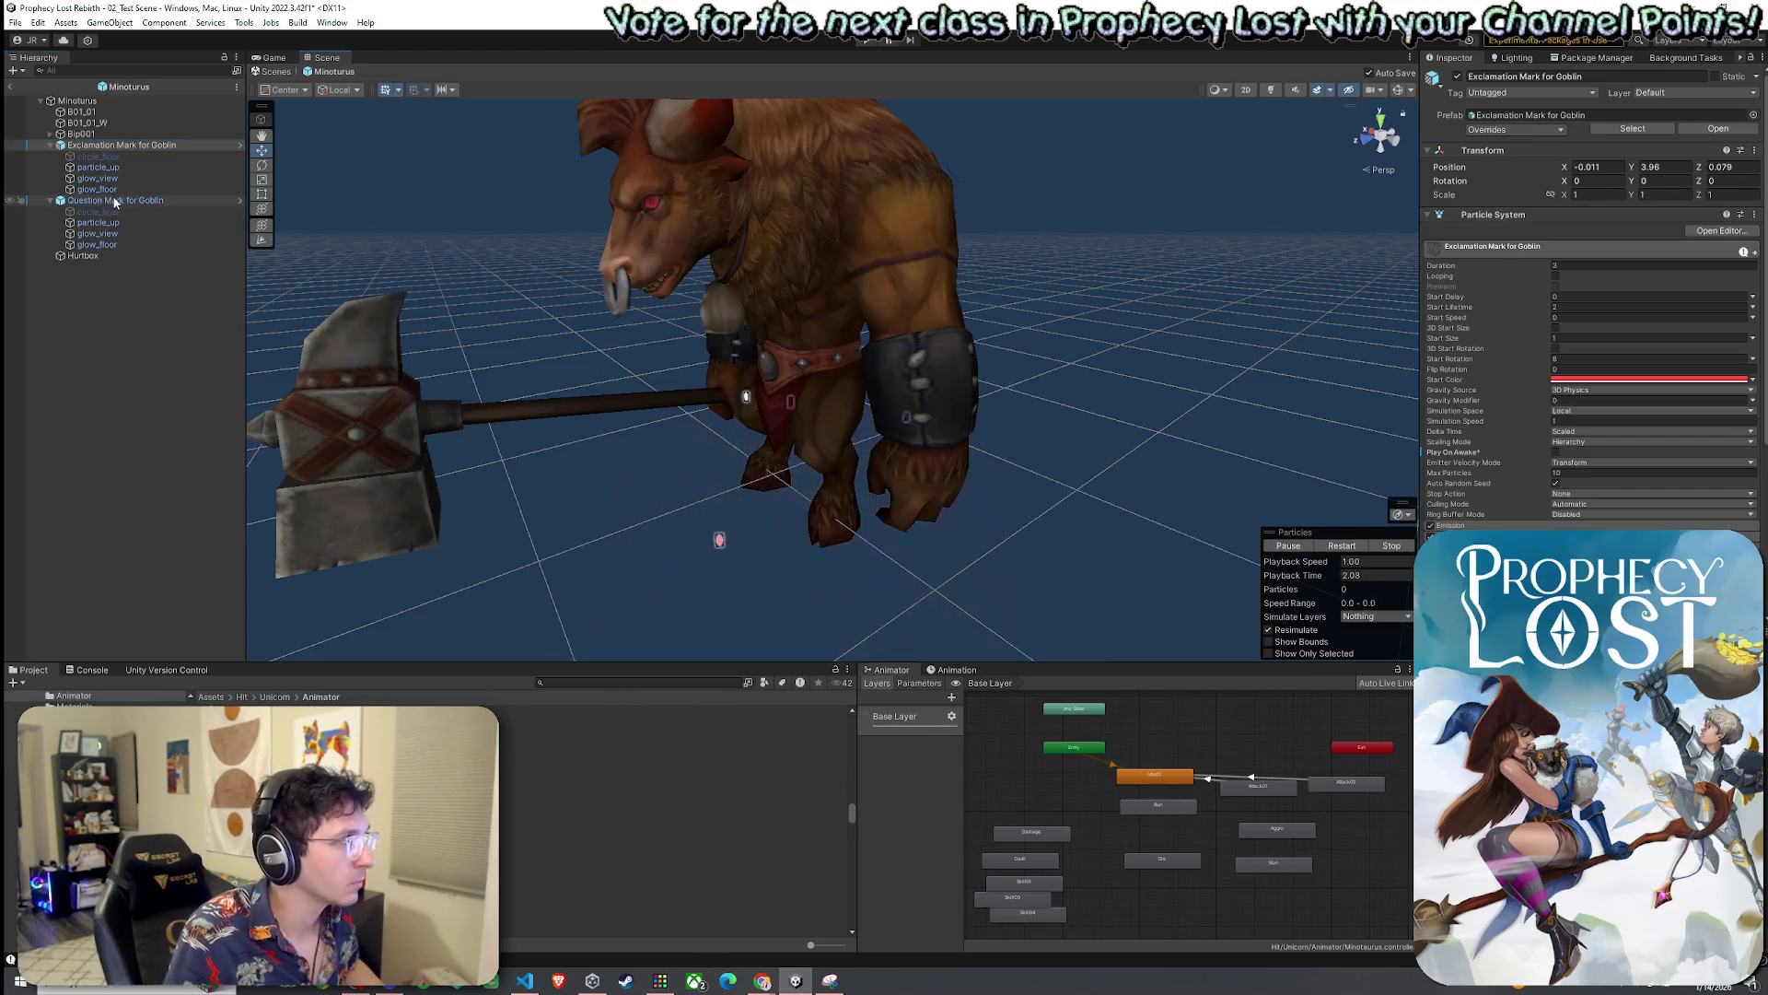
click(1345, 547)
Shift the question mark's floor effects vertically and play their preview
mouse_move(705, 442)
mouse_down()
mouse_move(853, 434)
mouse_move(781, 439)
mouse_move(241, 234)
mouse_up()
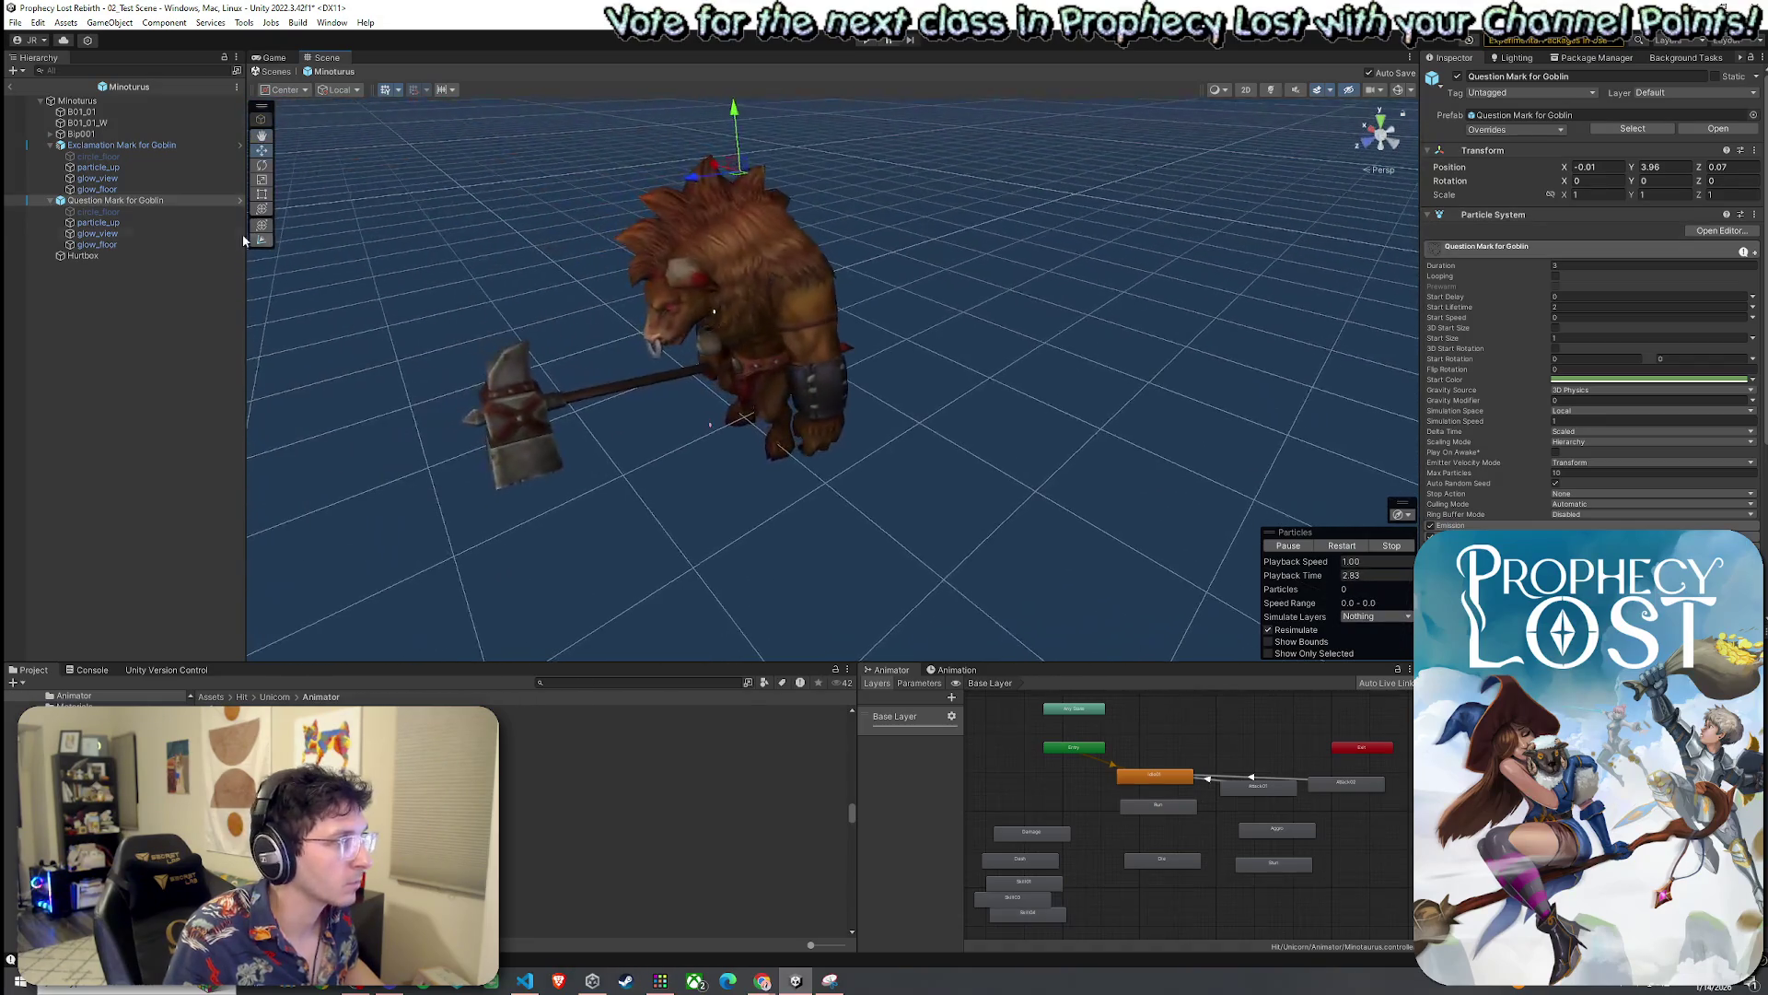
click(99, 211)
shift+click(133, 245)
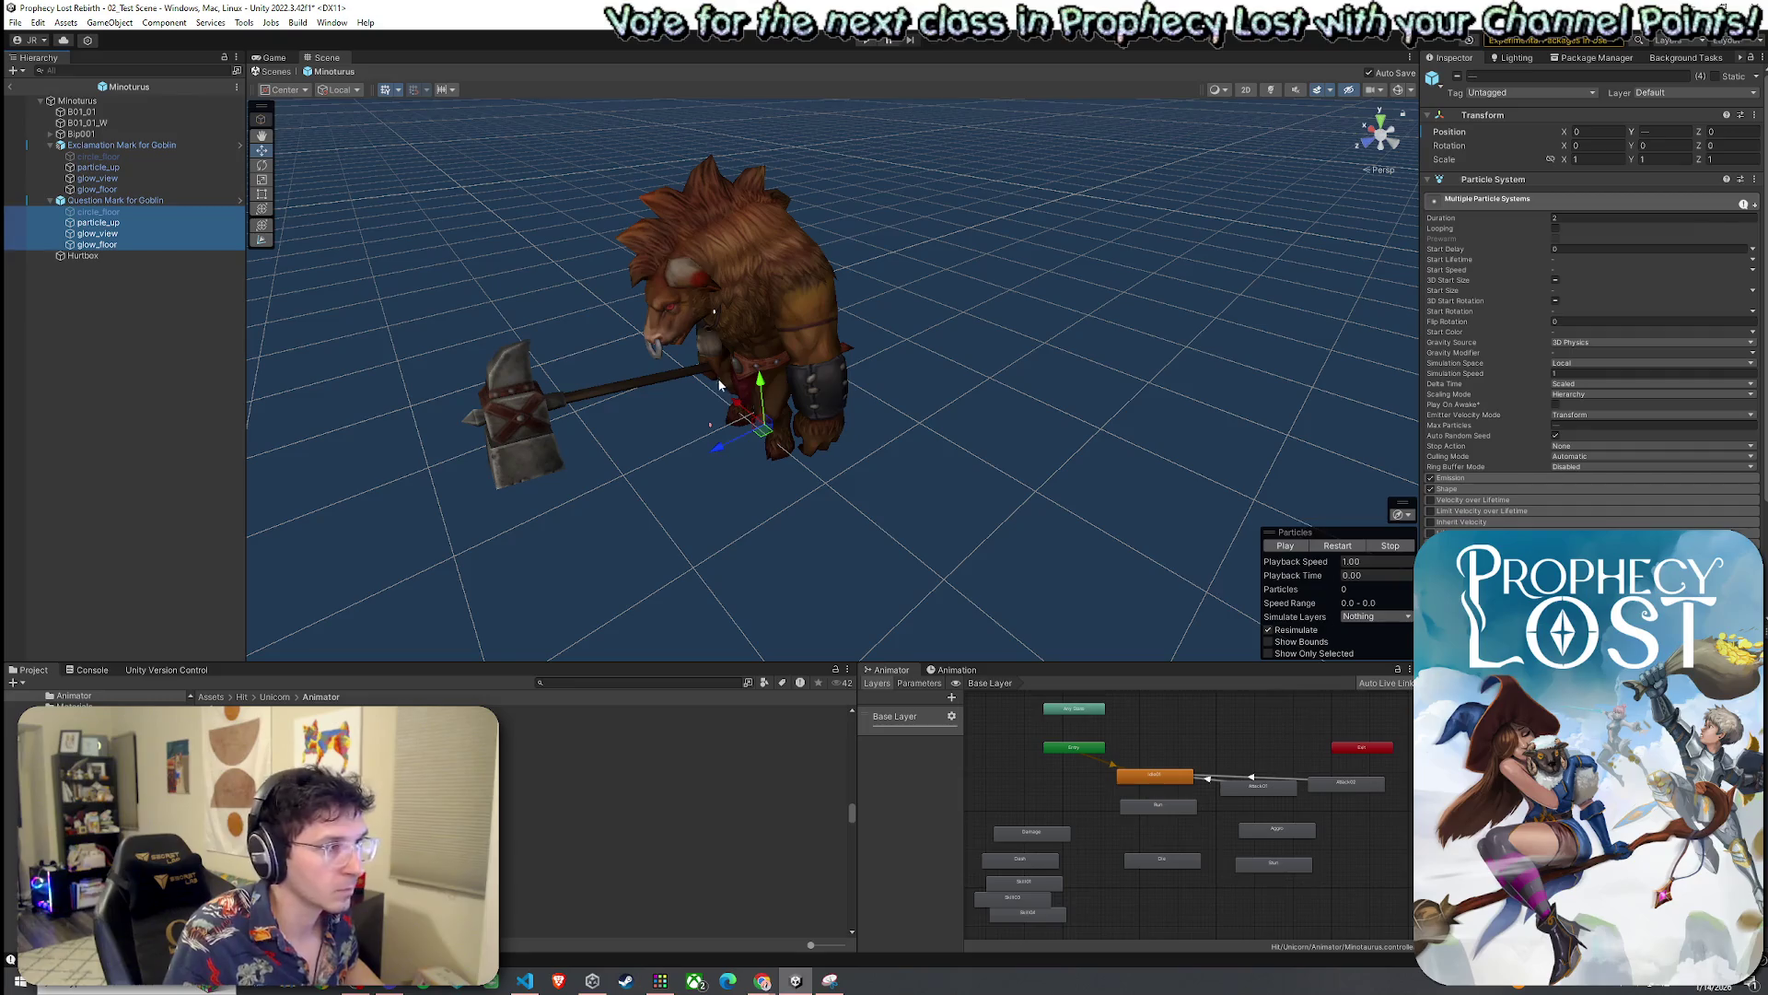
drag(757, 391, 758, 385)
click(1338, 545)
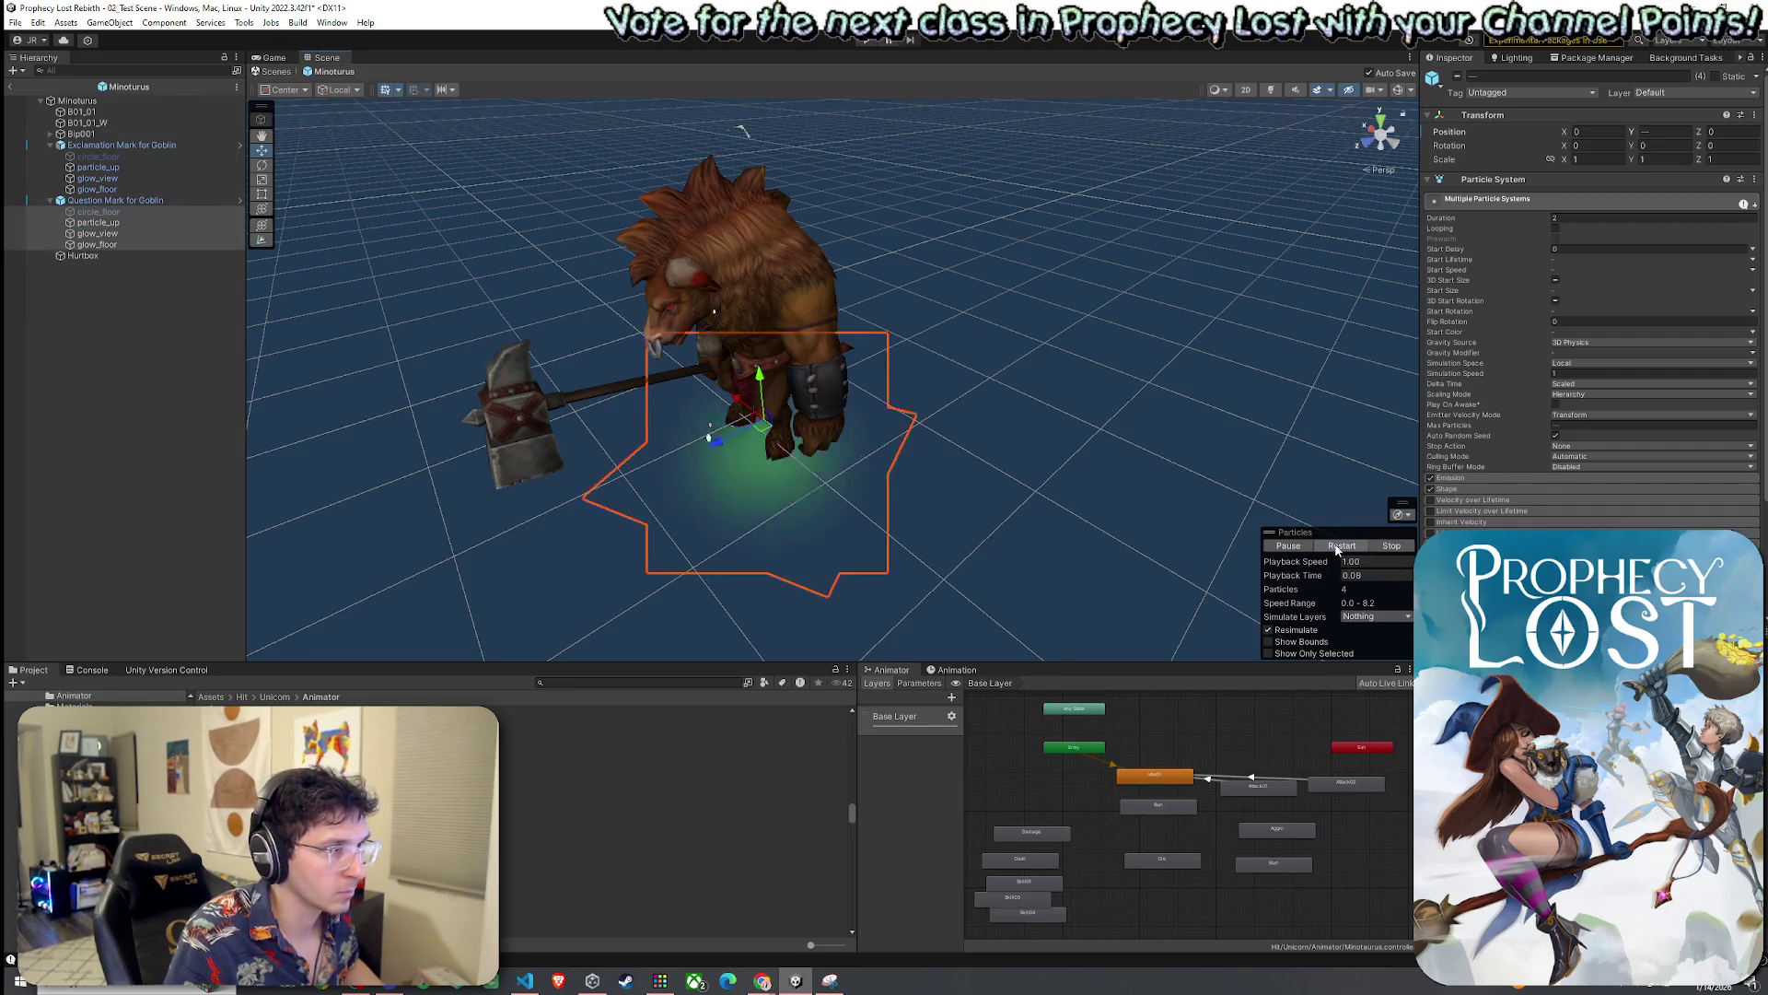
Replay the exclamation-mark and question-mark previews, then clear the selection
scroll(798, 441, up, 2)
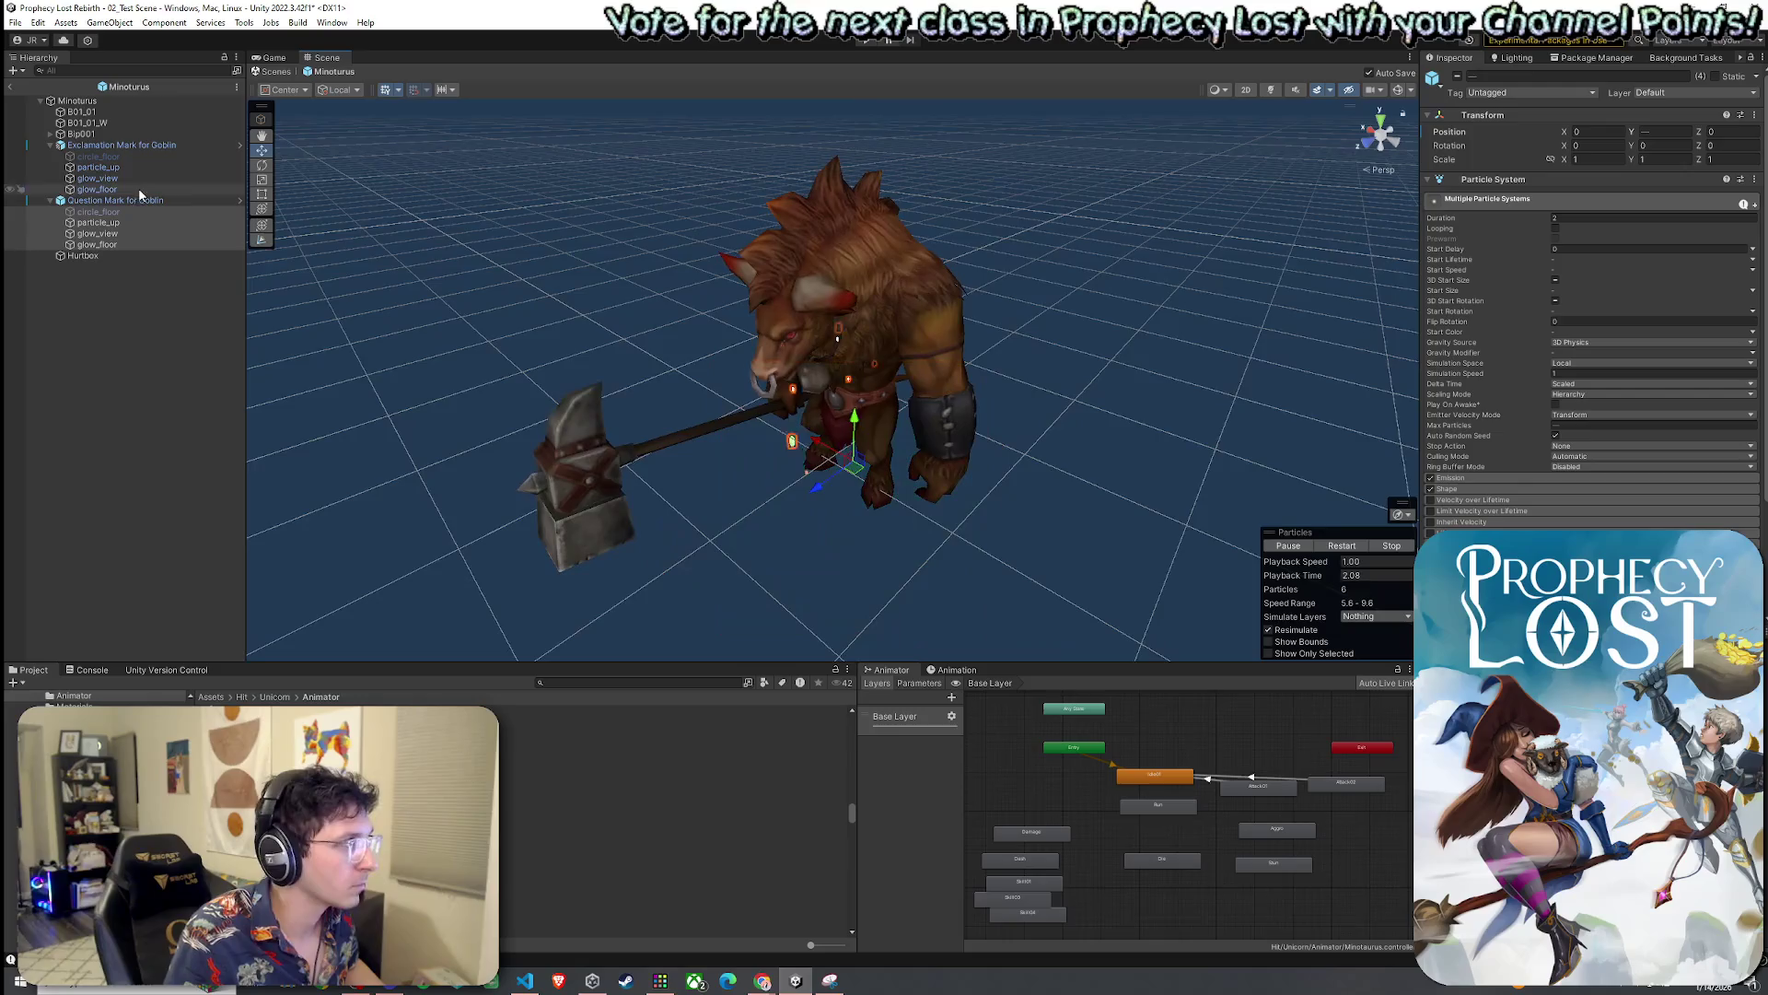
click(97, 157)
shift+click(97, 189)
click(1314, 548)
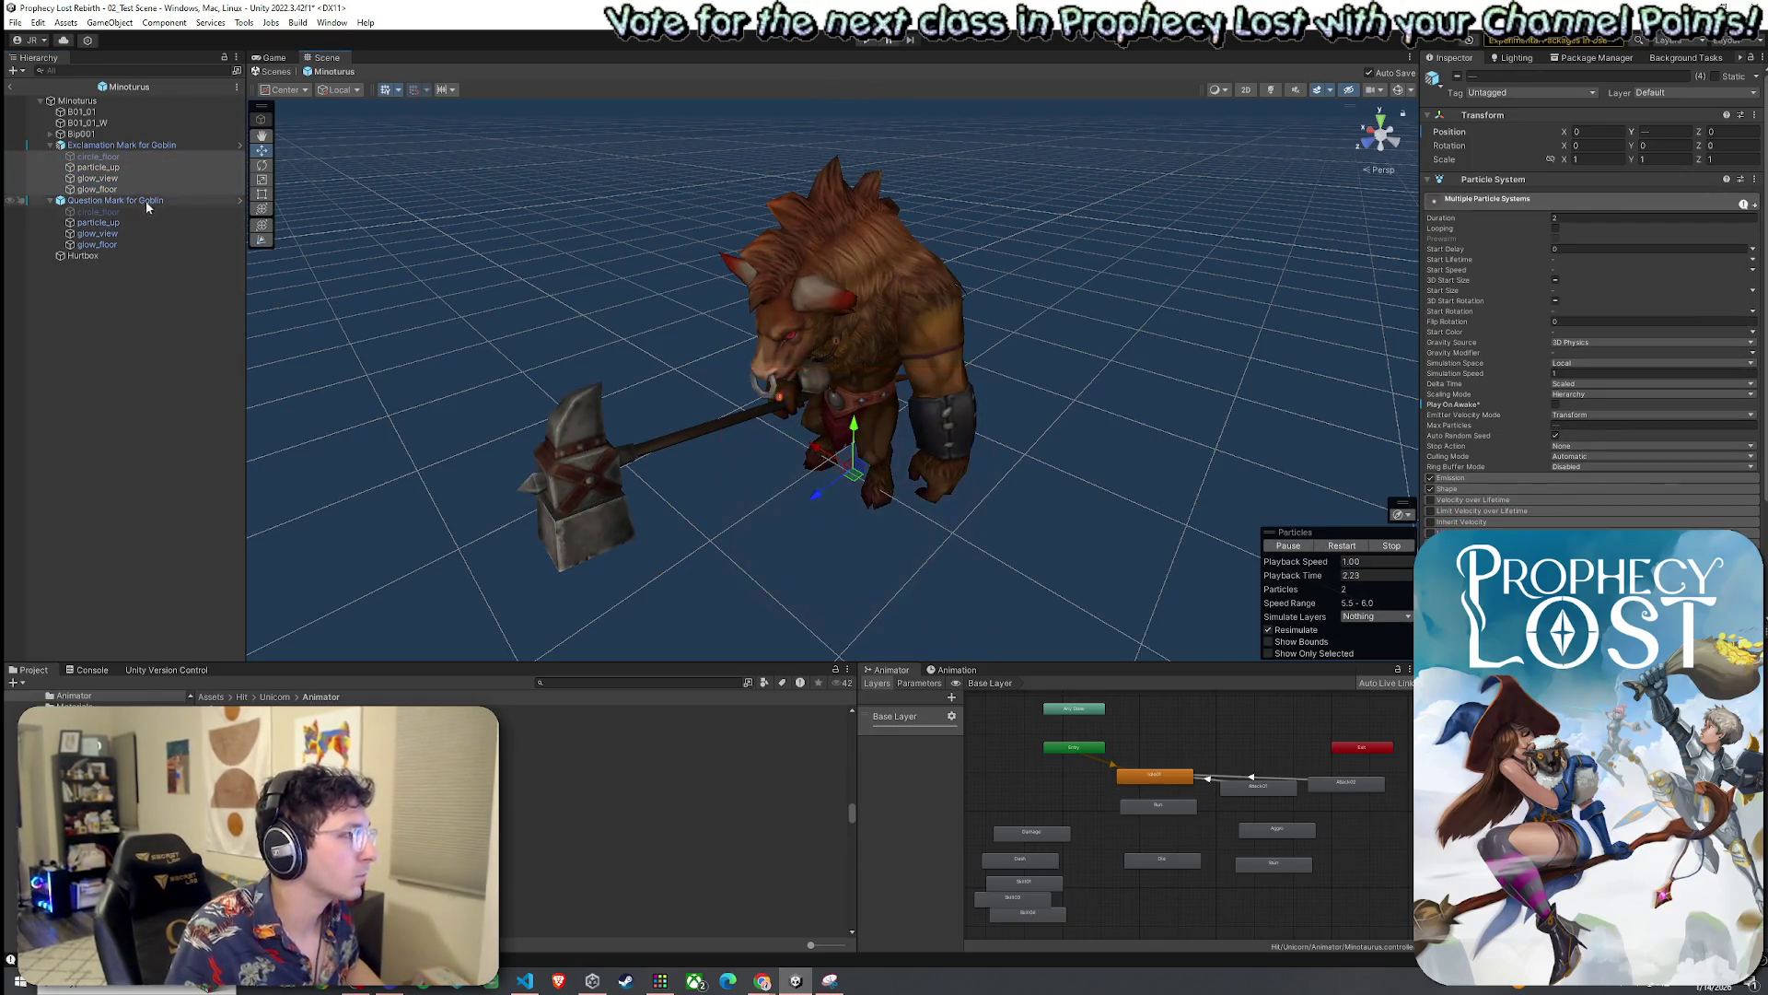
click(115, 199)
click(1333, 547)
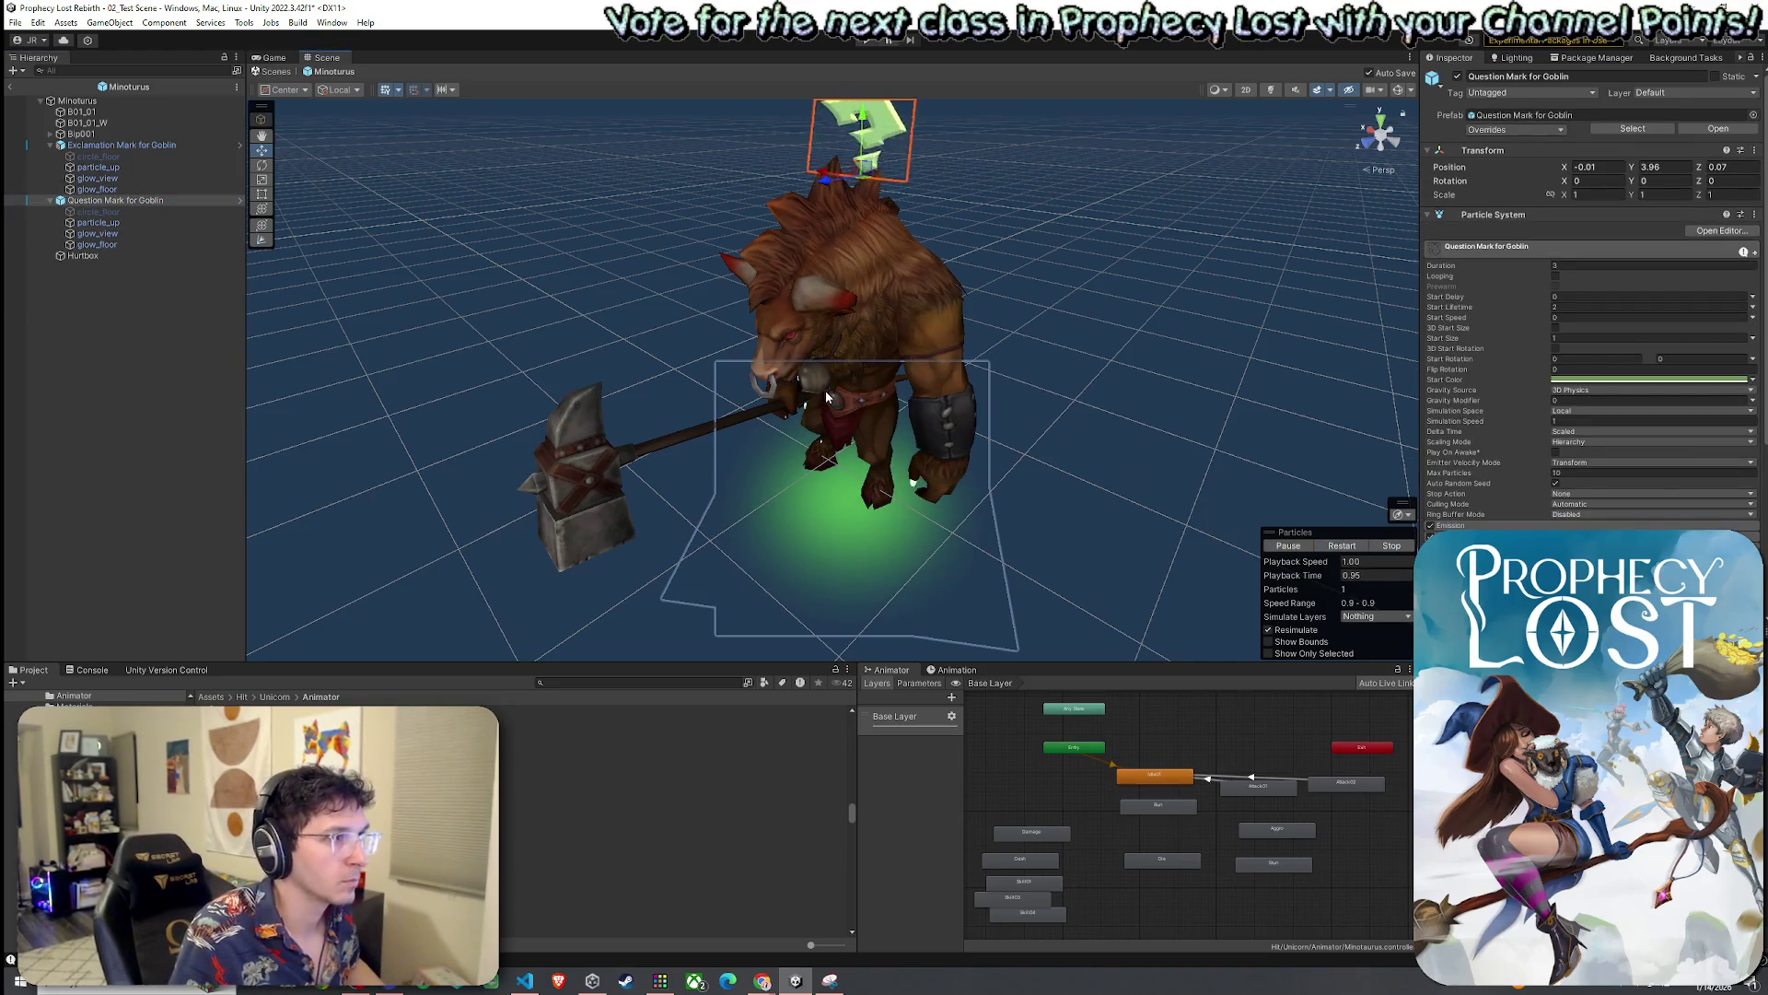
click(41, 69)
Exit prefab mode and delete the Yellow Harpy from 02_Test Scene
click(13, 89)
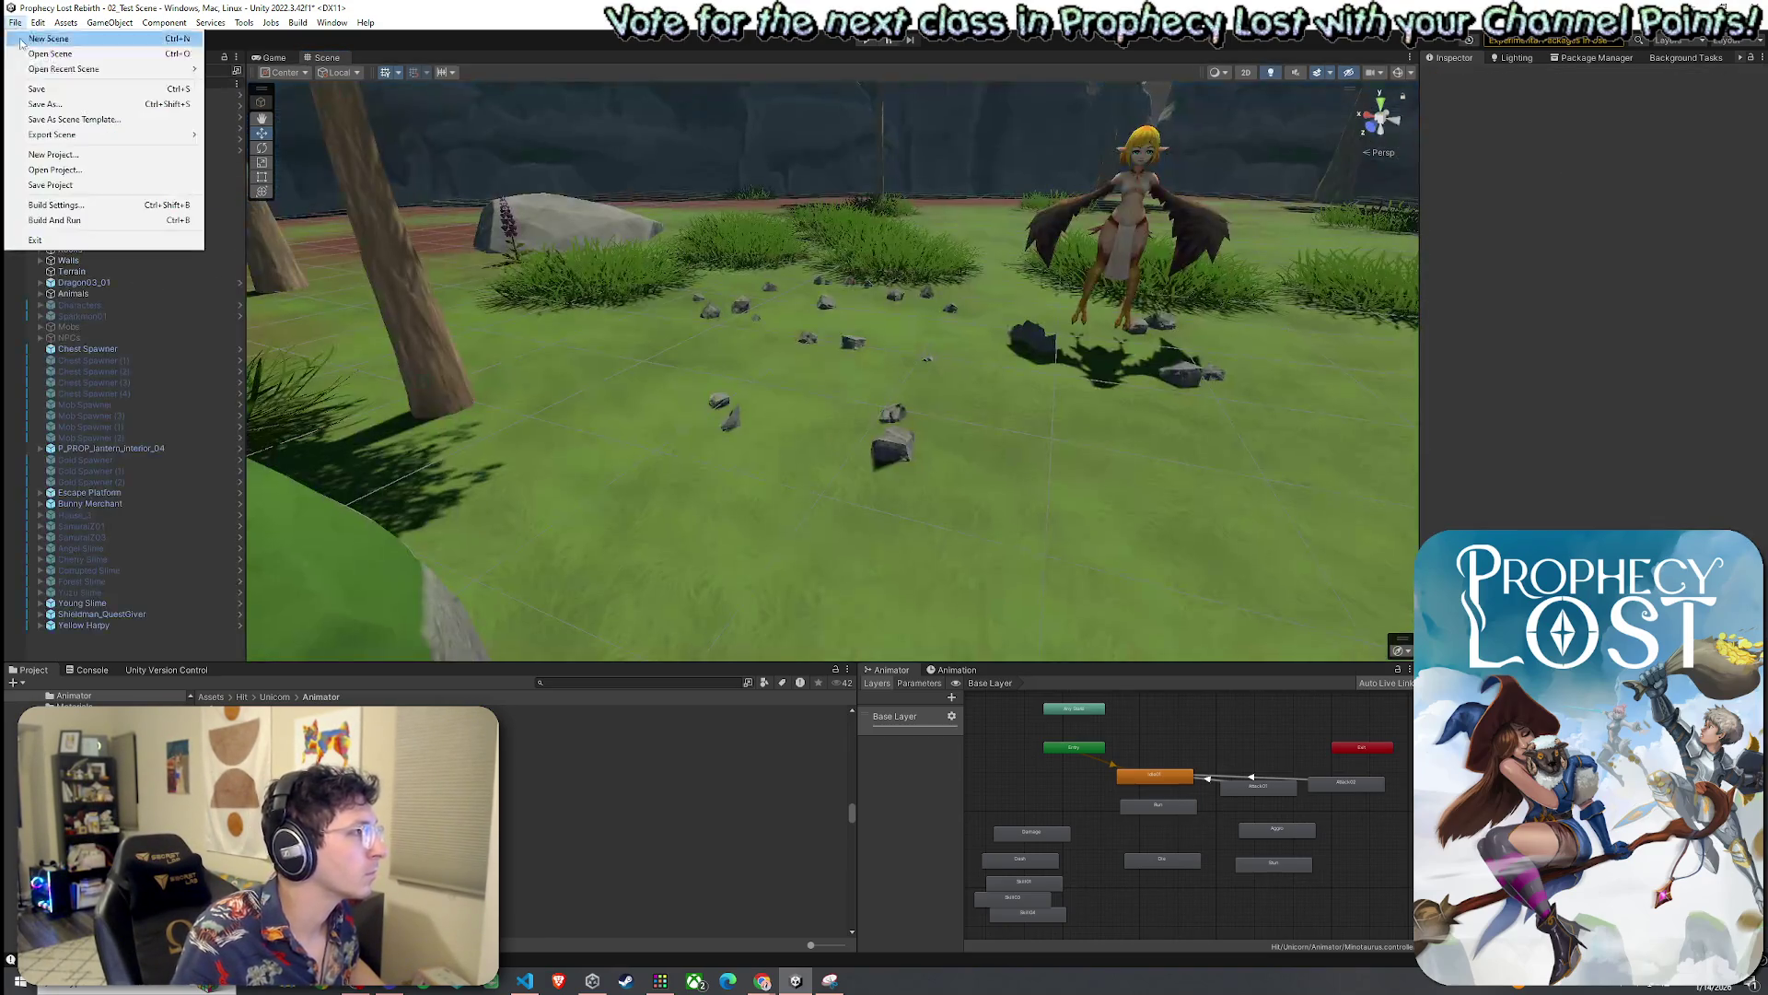
click(97, 626)
key(Delete)
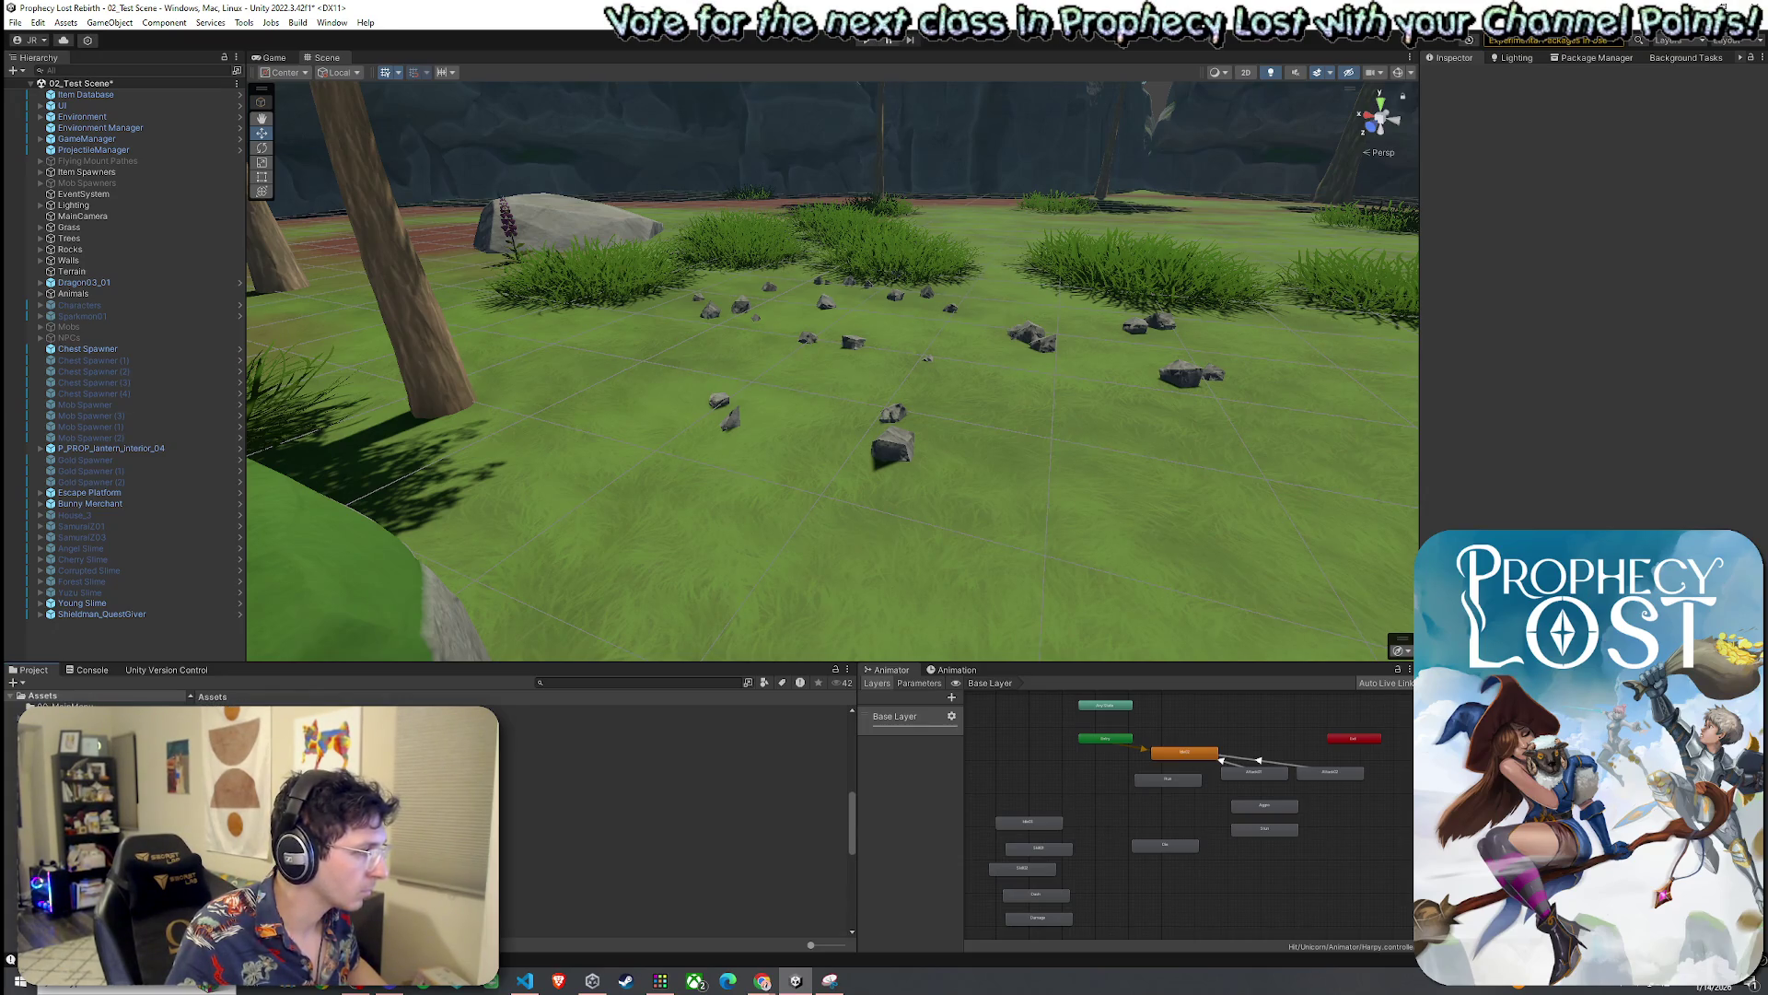
Place the Minoturus prefab from Prefabs > Mob Prefabs into the scene and enter Play mode
double_click(534, 744)
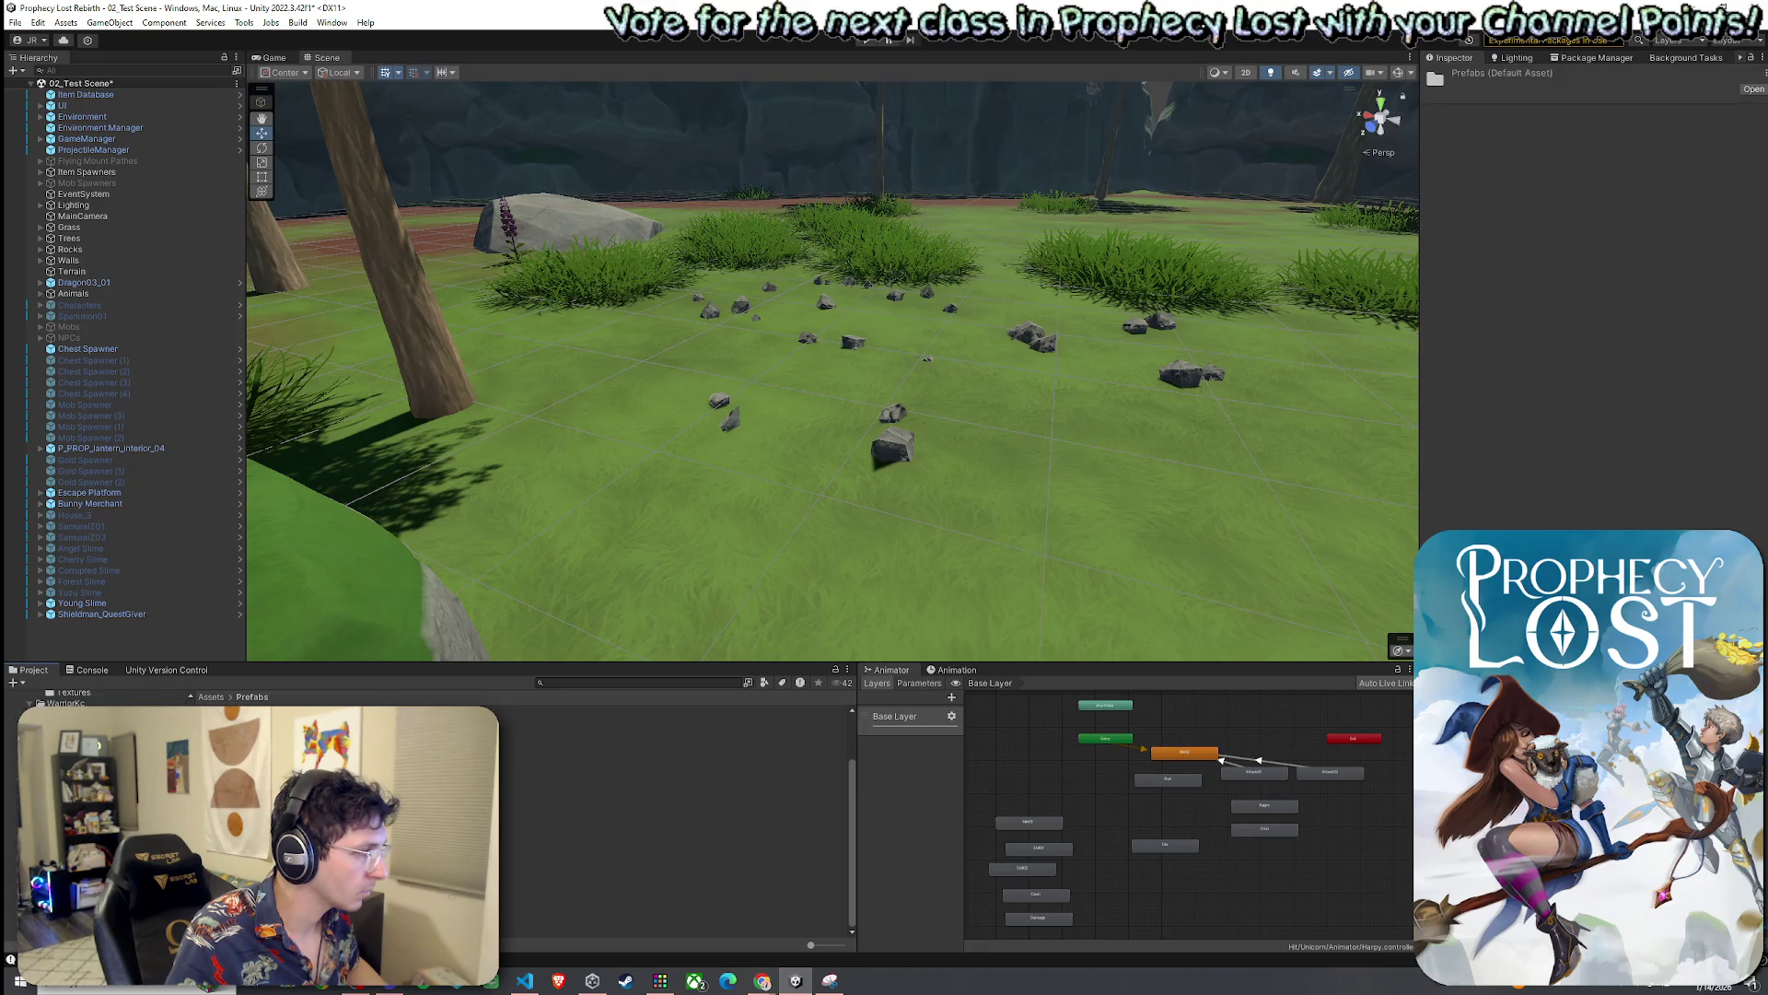
double_click(534, 789)
drag(221, 737, 958, 479)
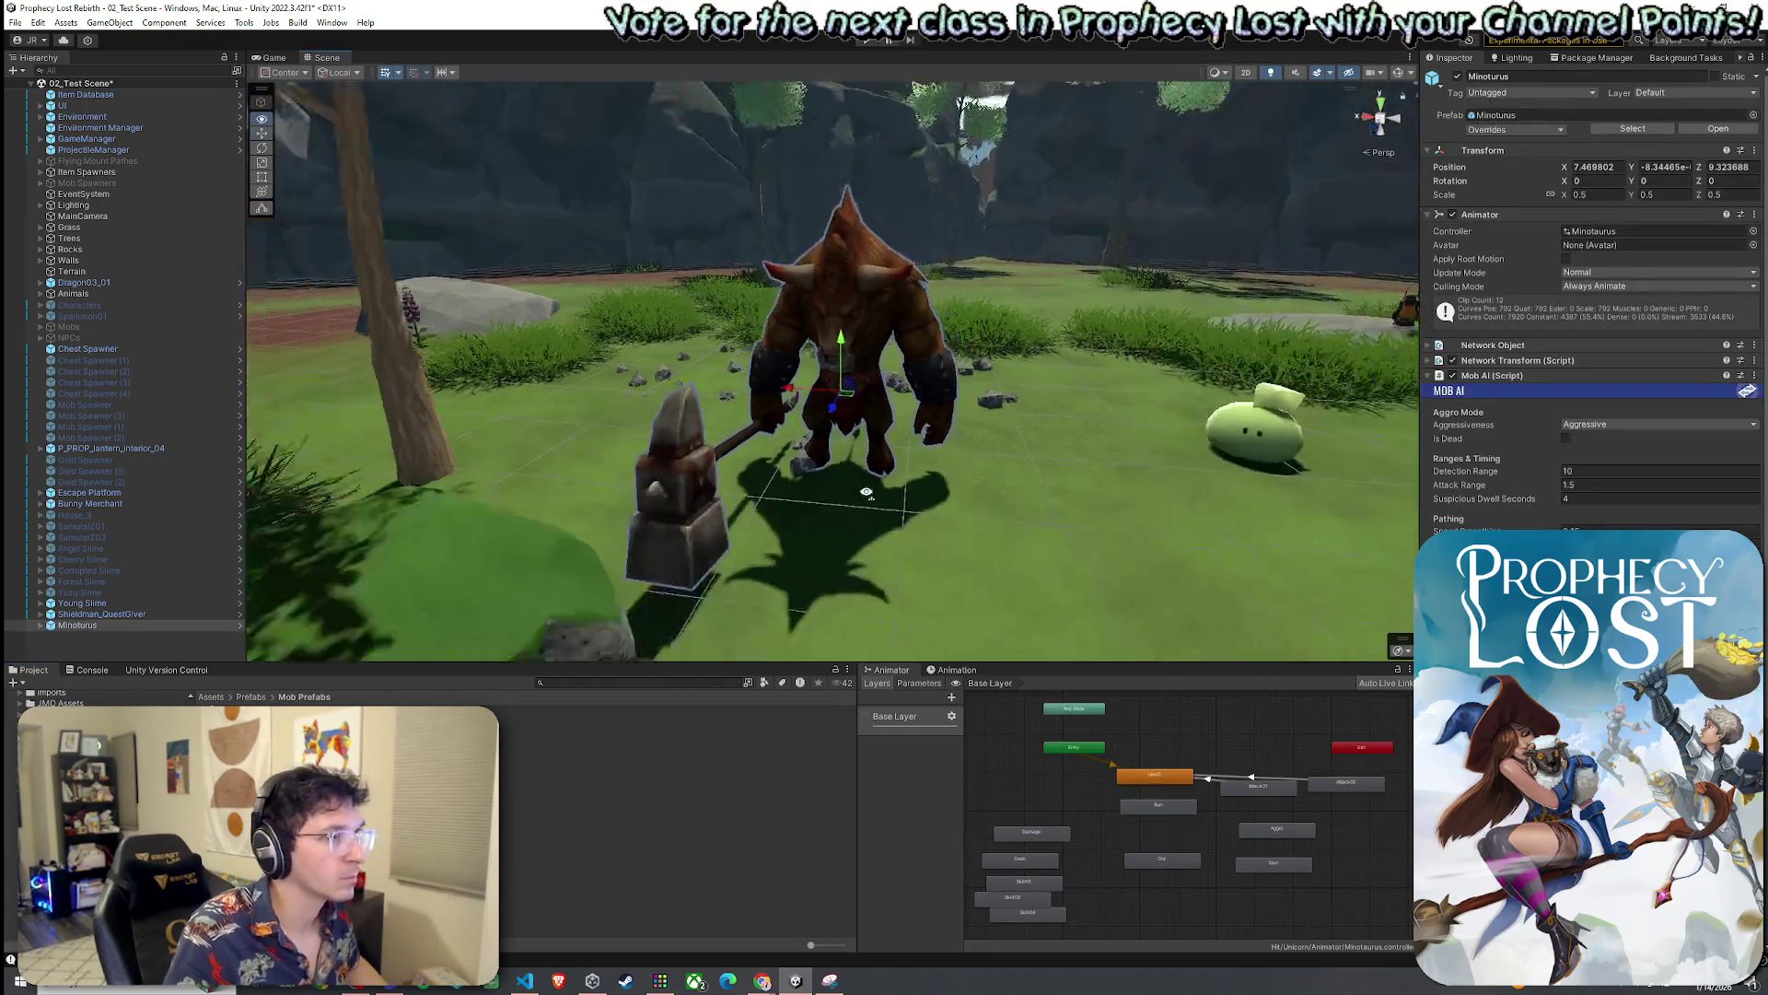
click(15, 22)
click(888, 41)
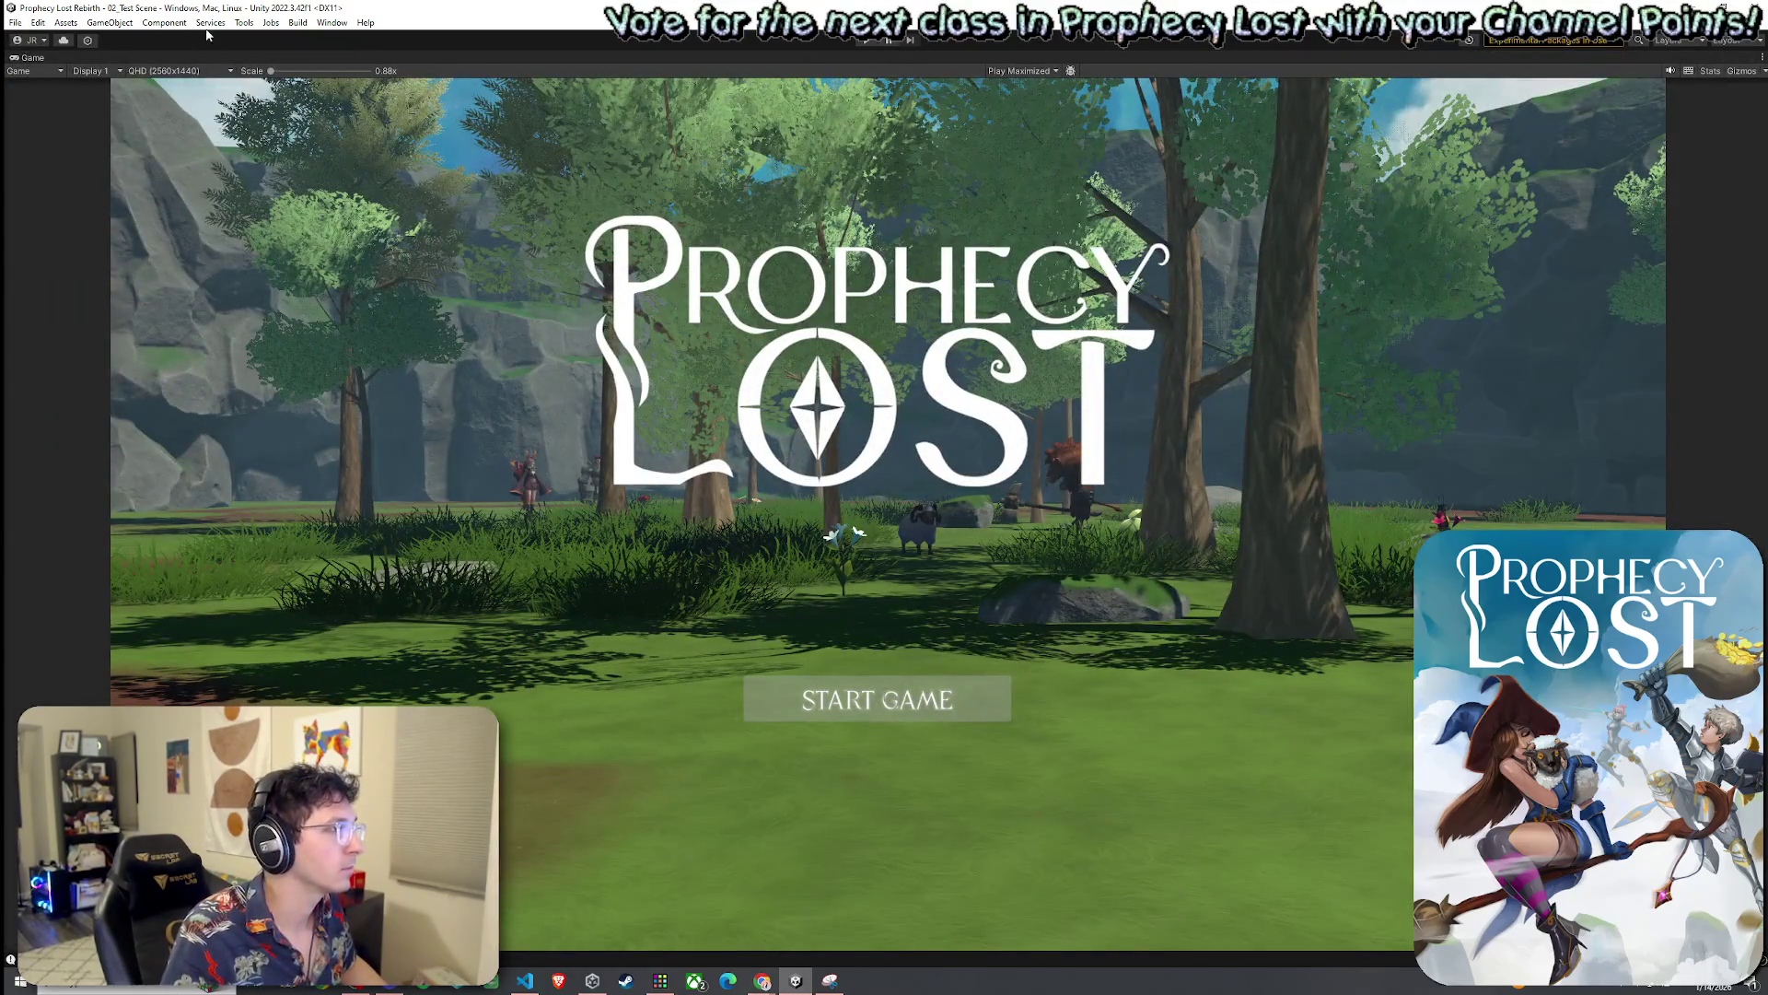
Start the game from the Prophecy Lost title screen
click(244, 22)
click(617, 57)
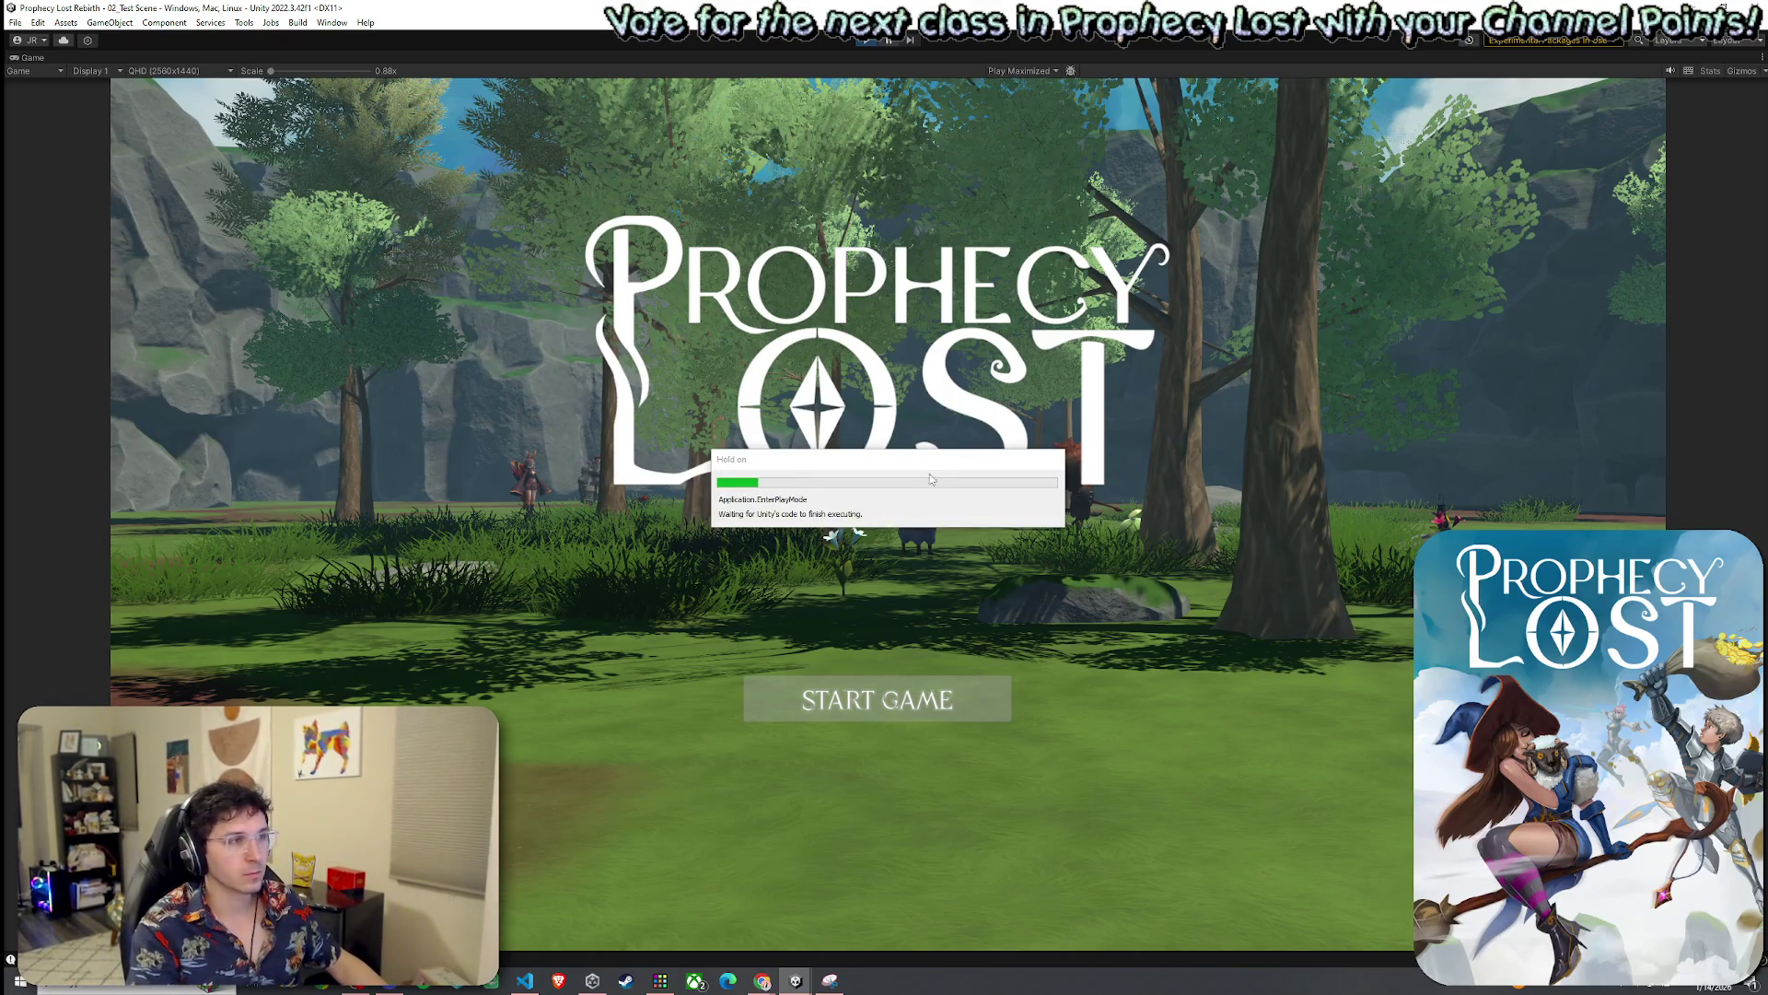
click(876, 700)
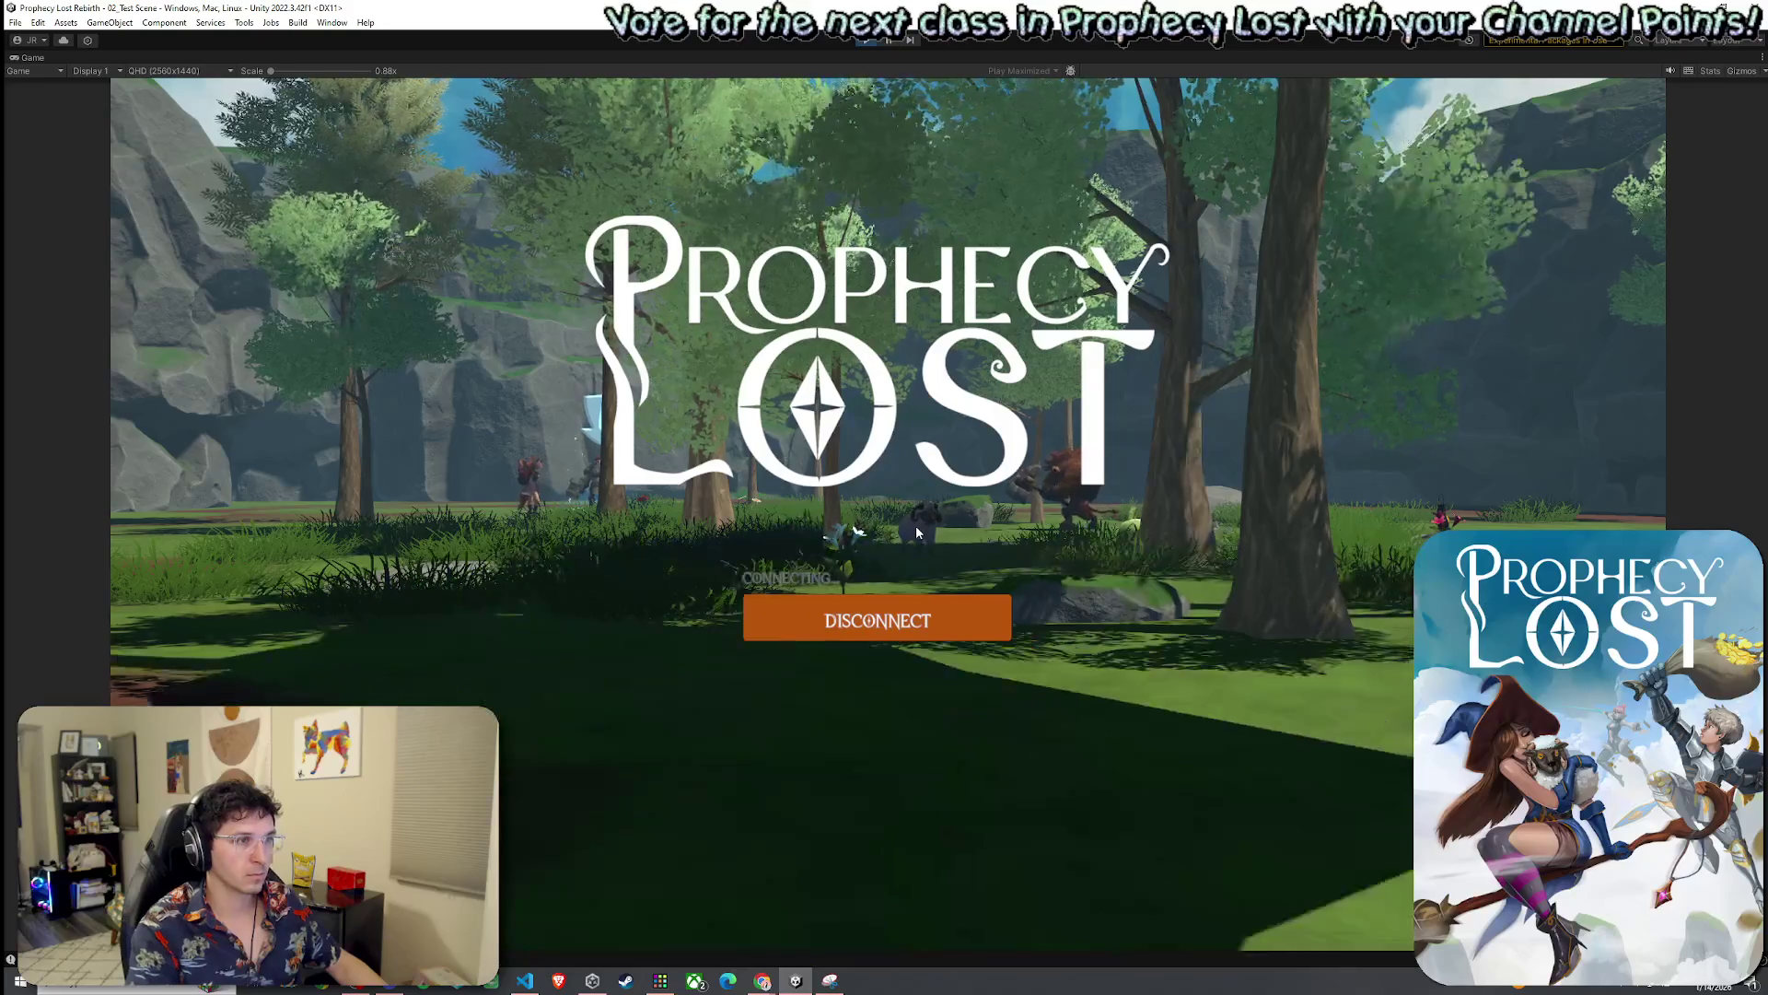
Pick up the sword and shield with F, then fight the minotaur with sword swings
key(w)
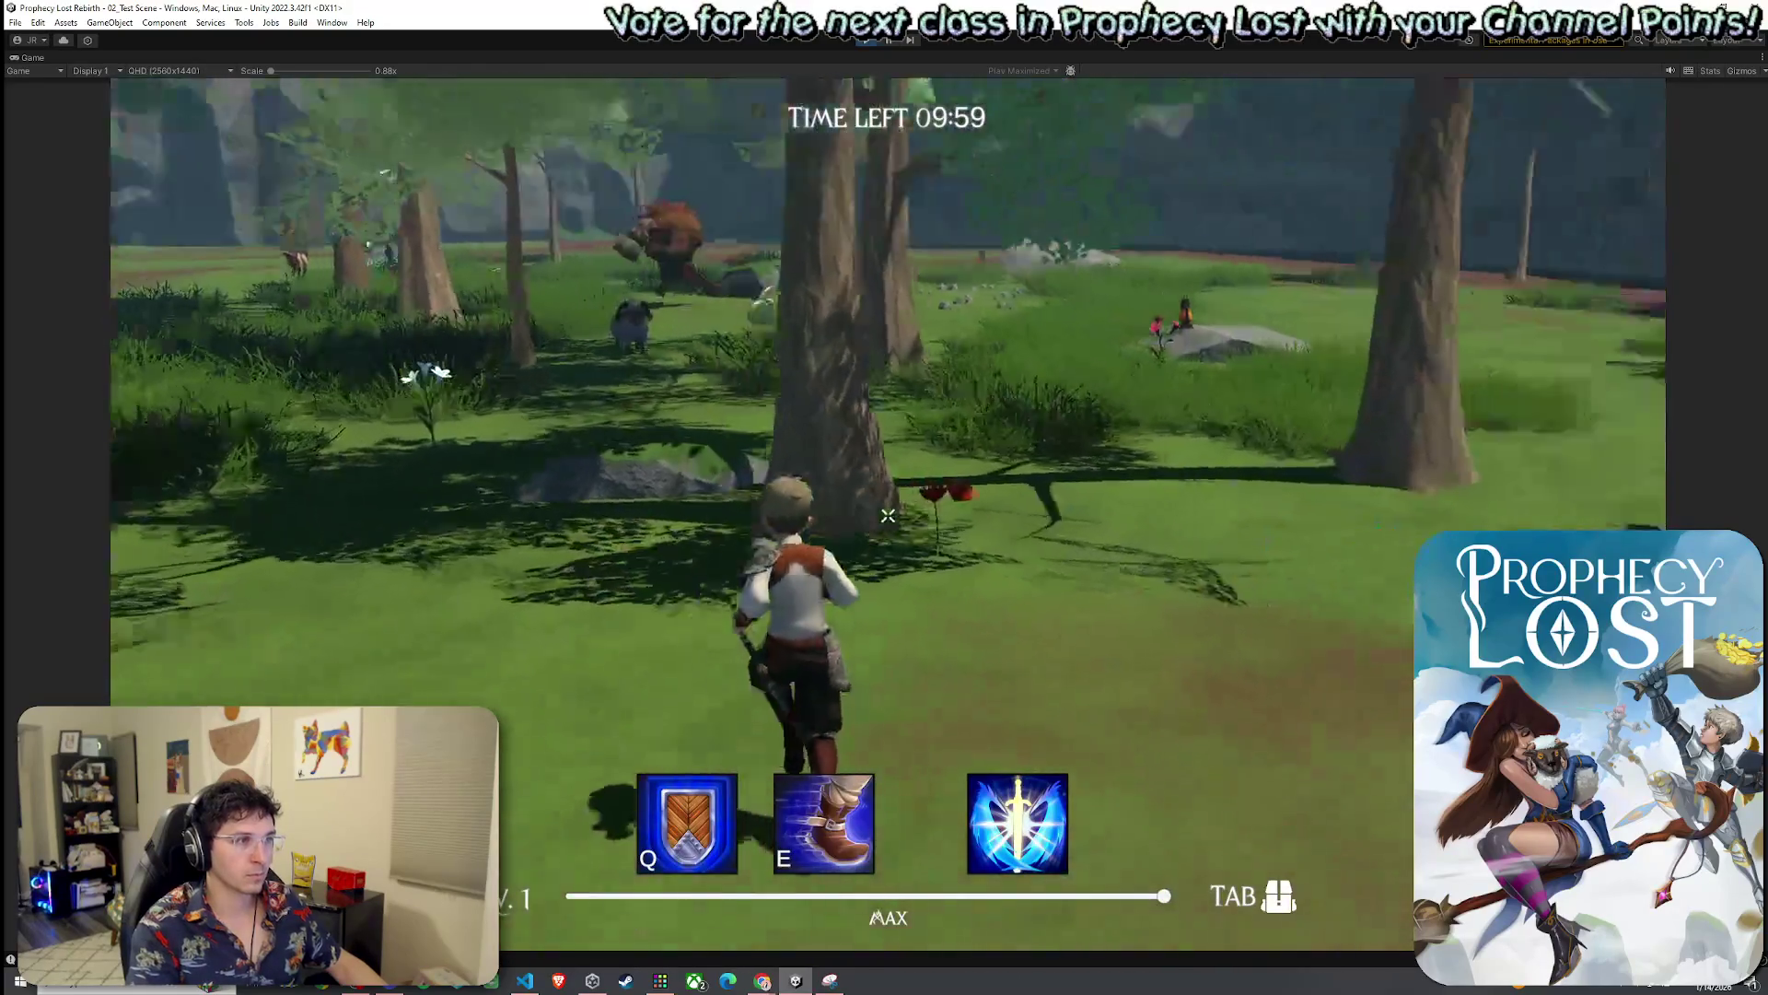
key(f)
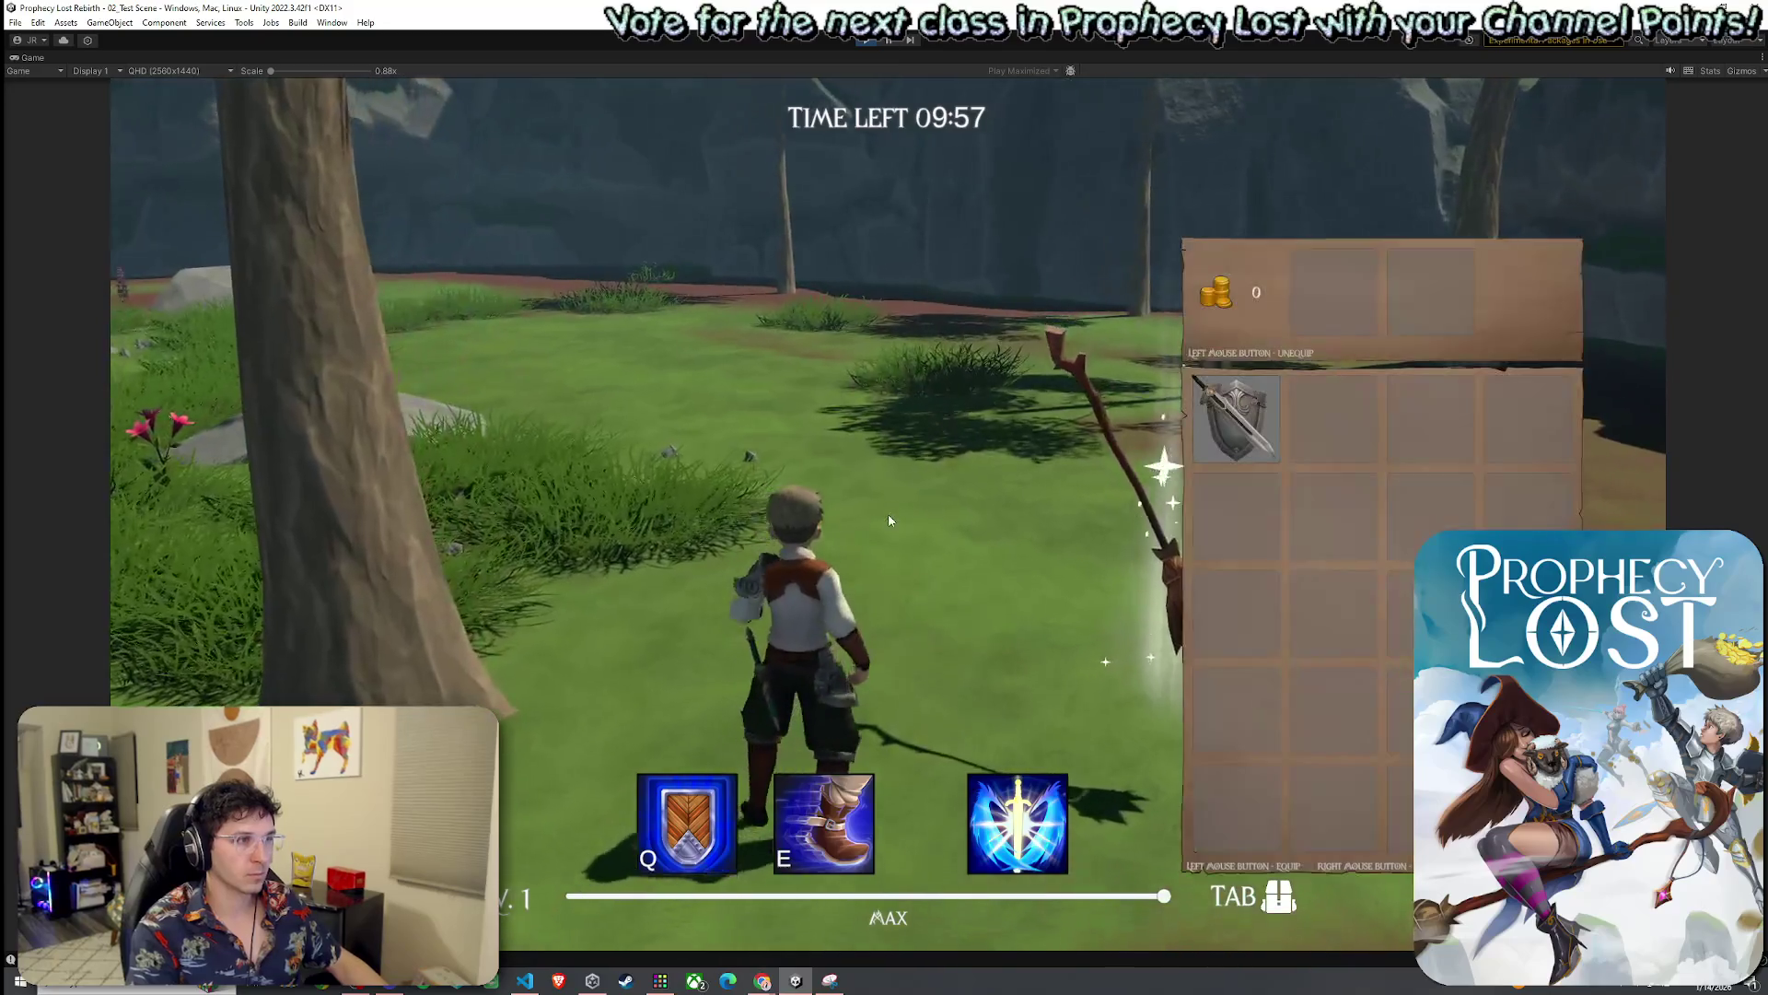
key(w)
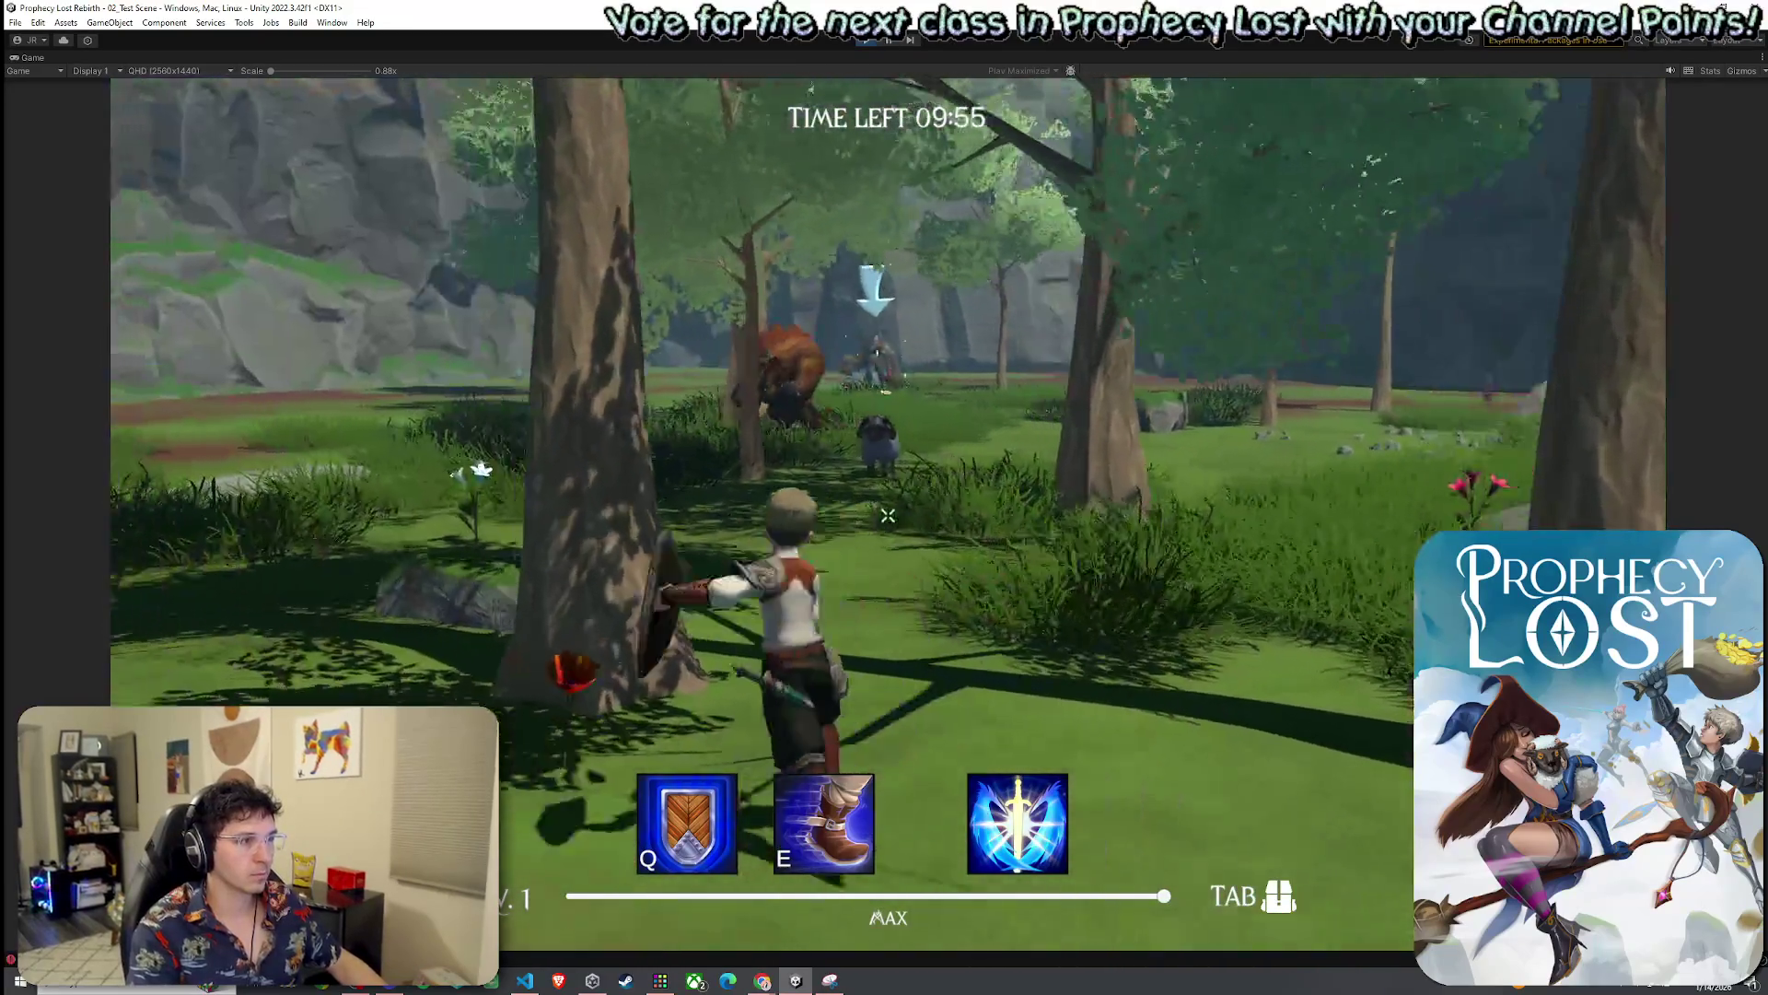
click(888, 516)
key(w)
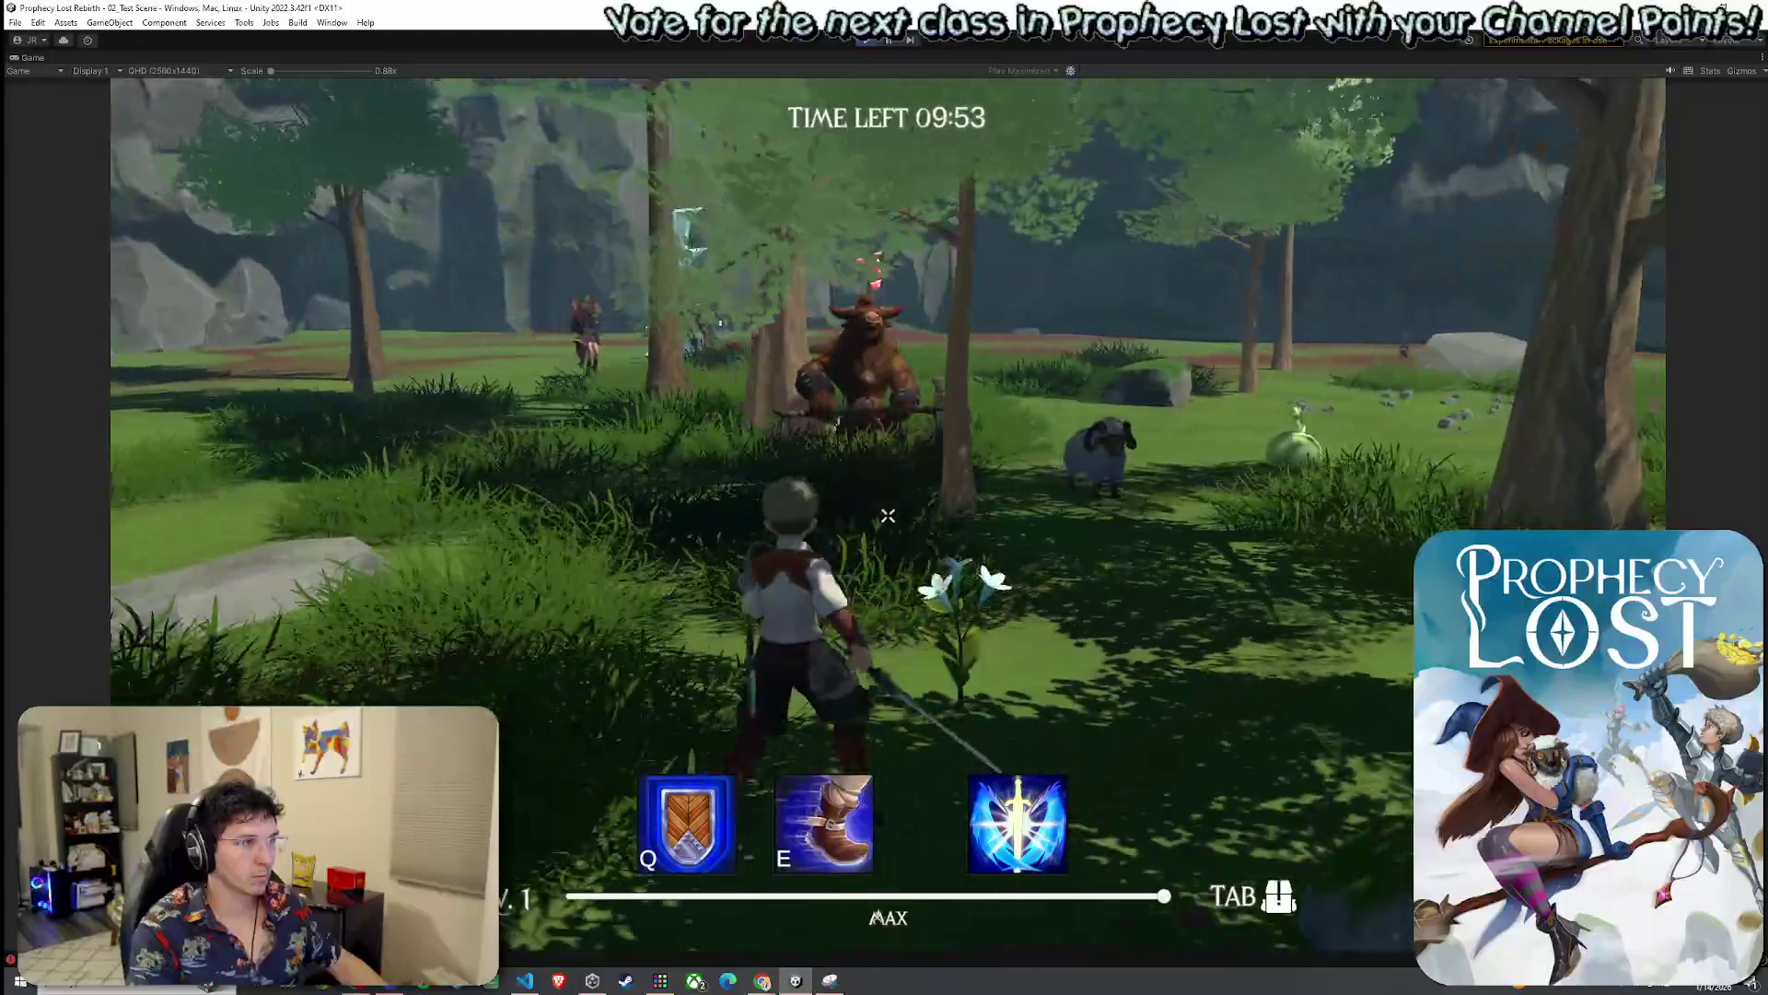
key(w)
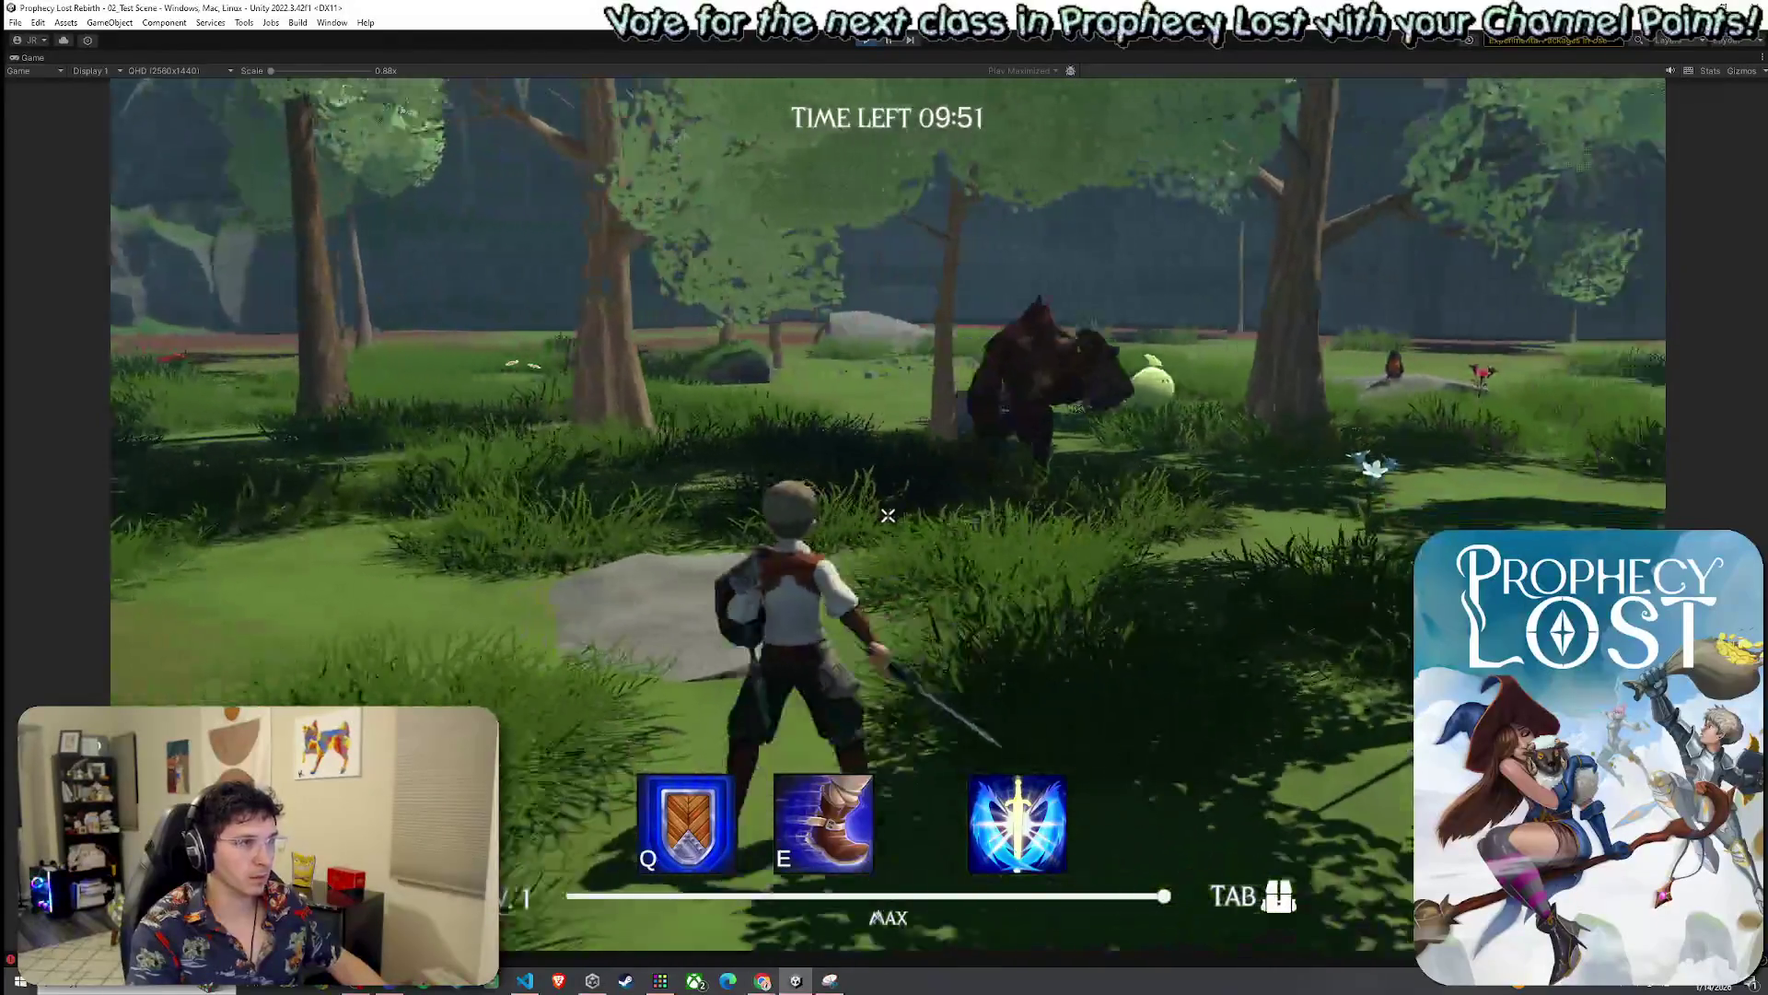
key(w)
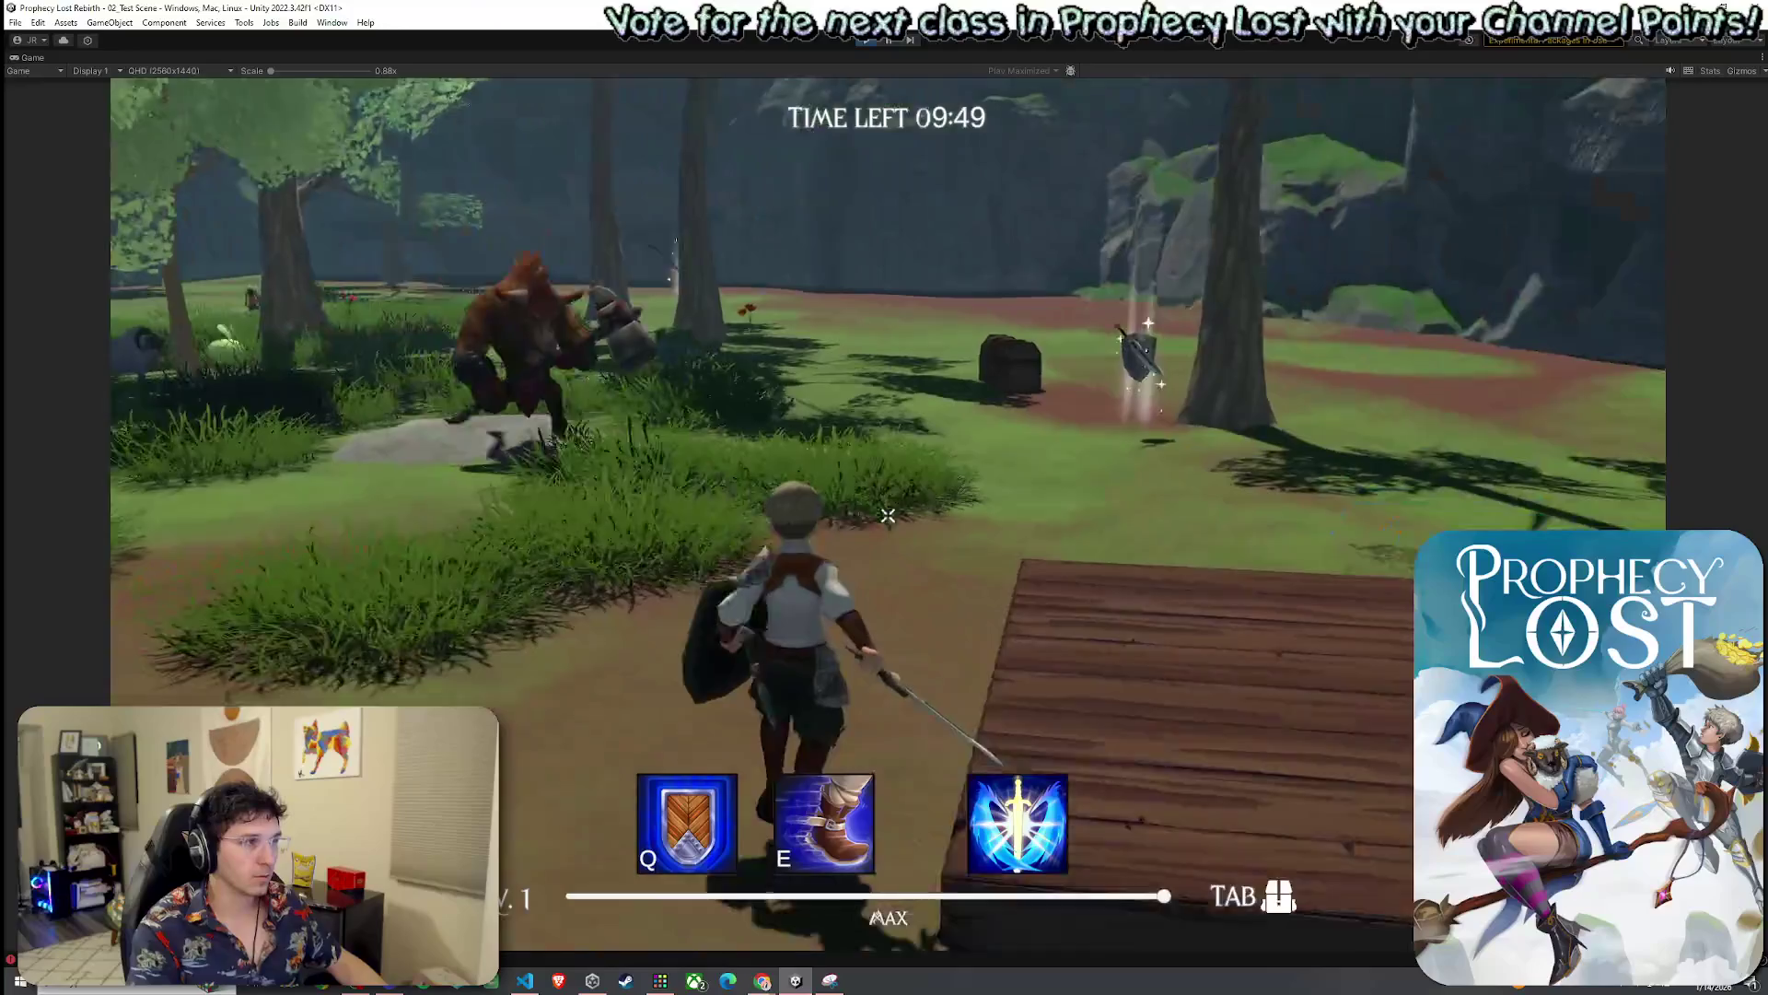
key(w)
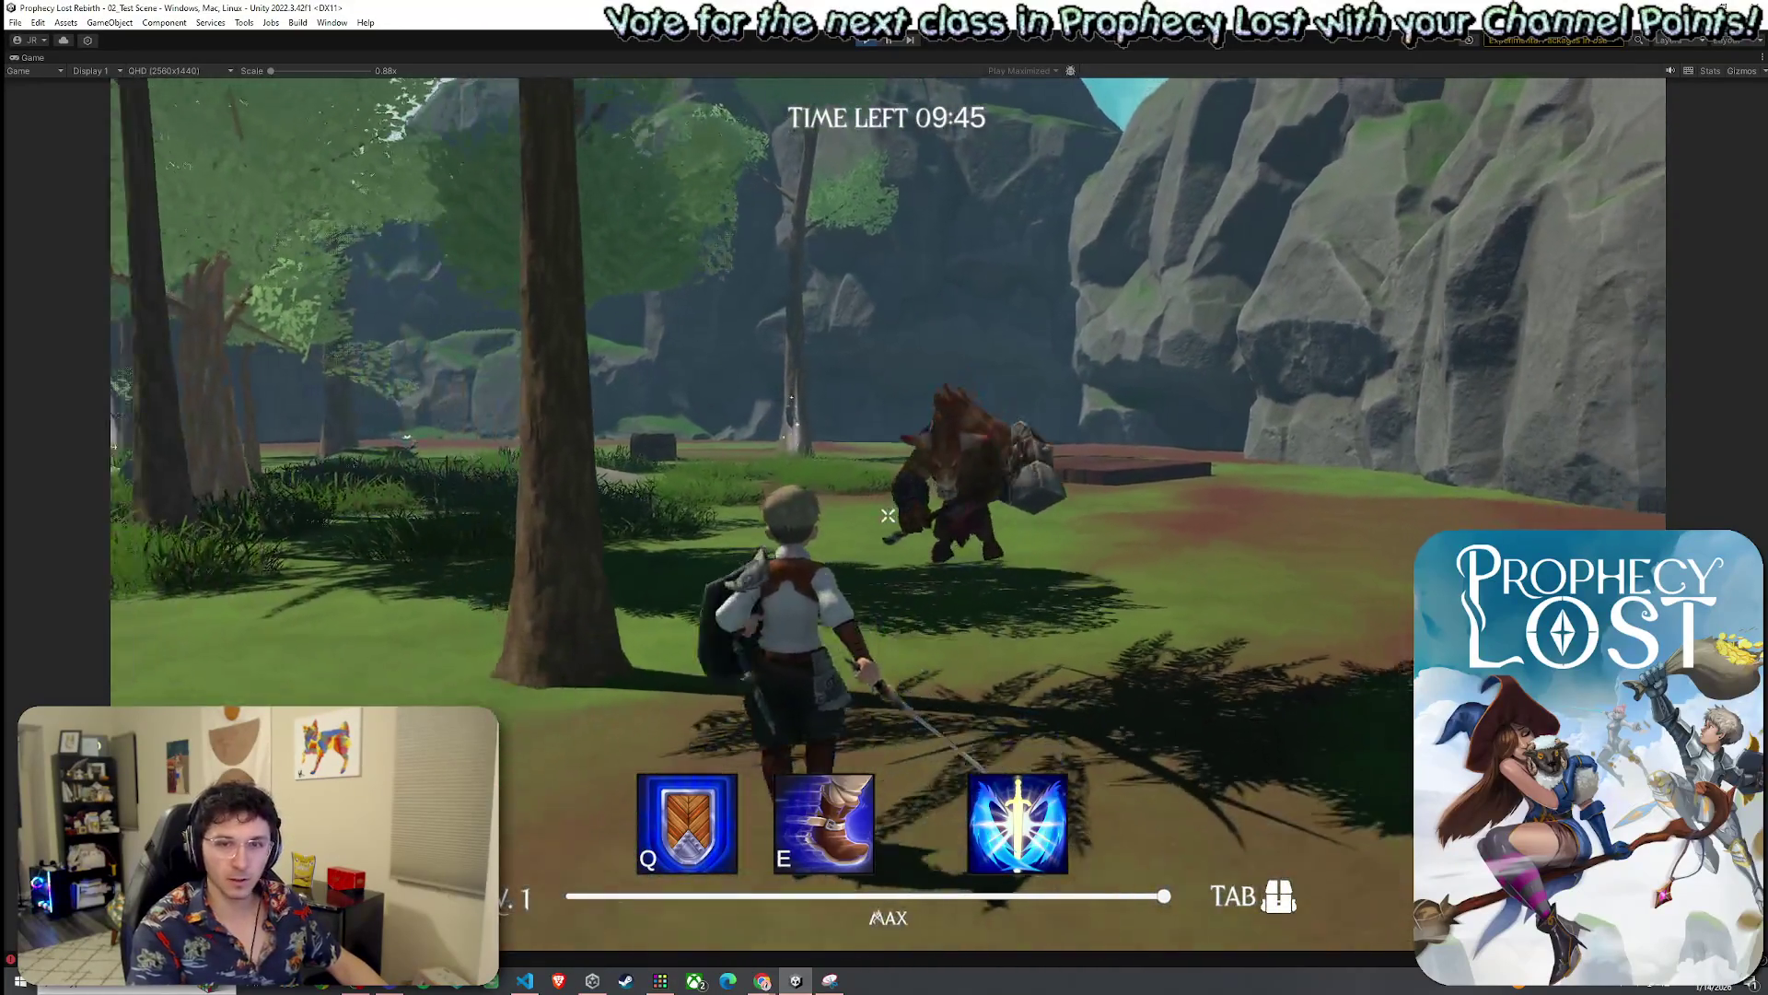
click(887, 515)
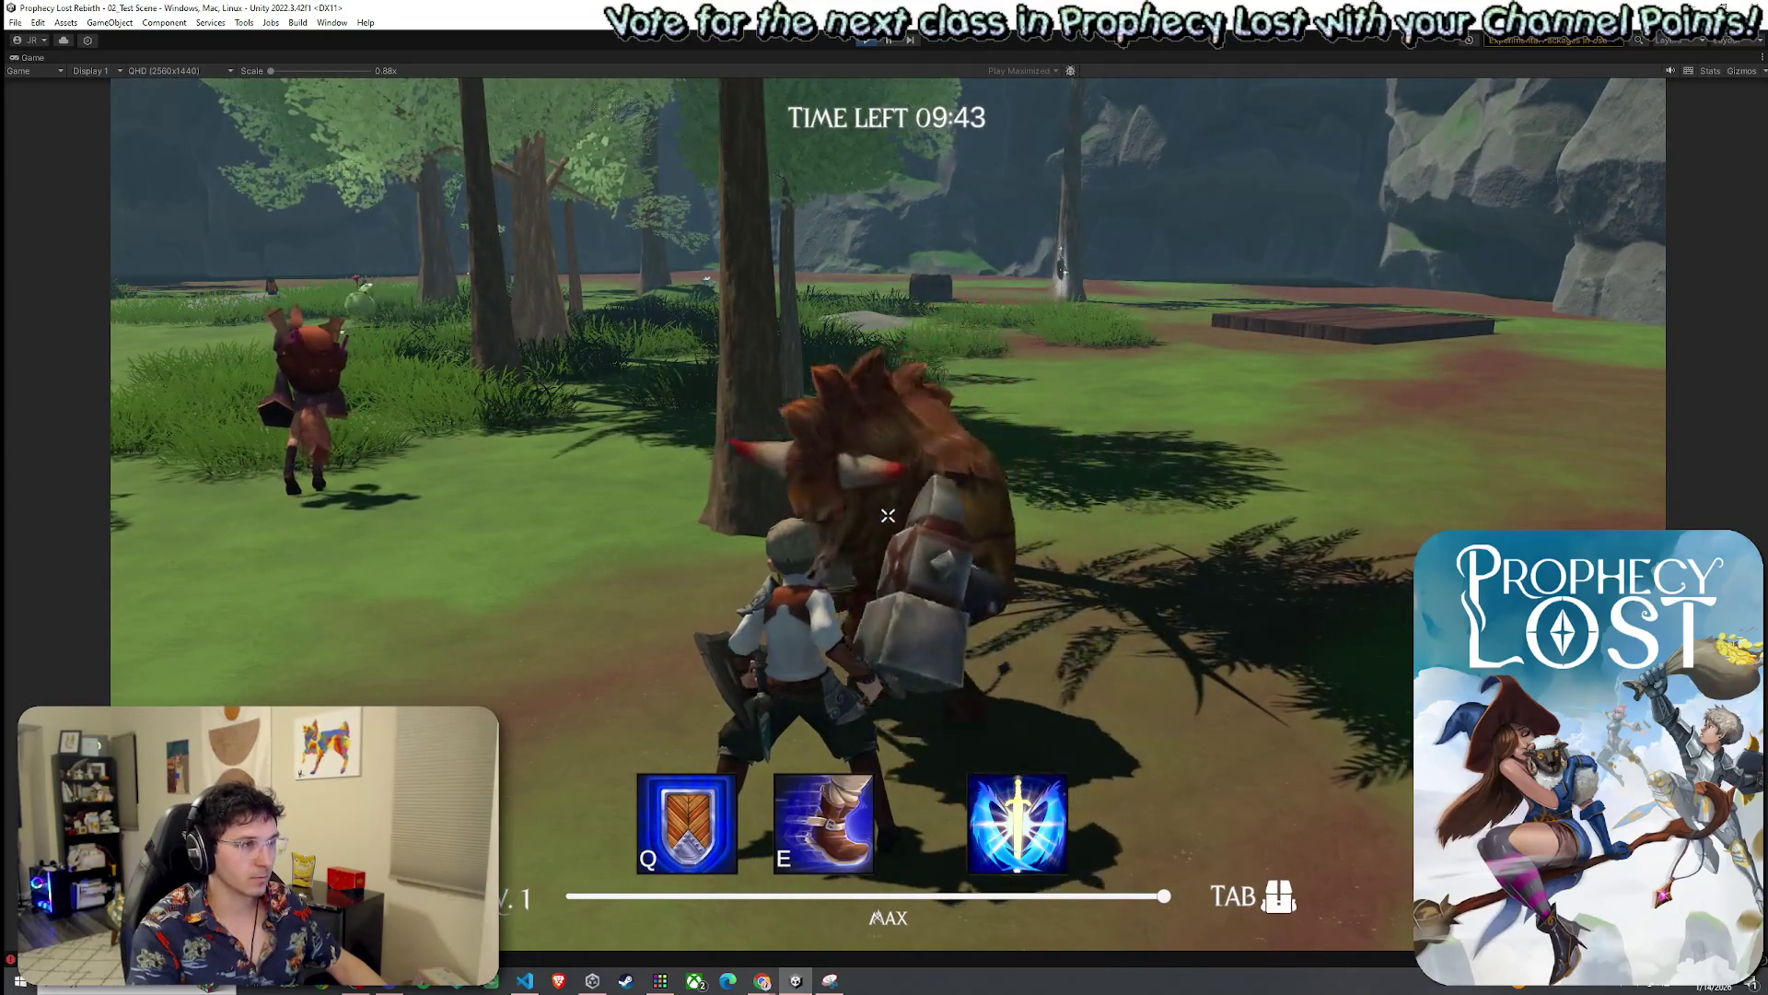
click(887, 516)
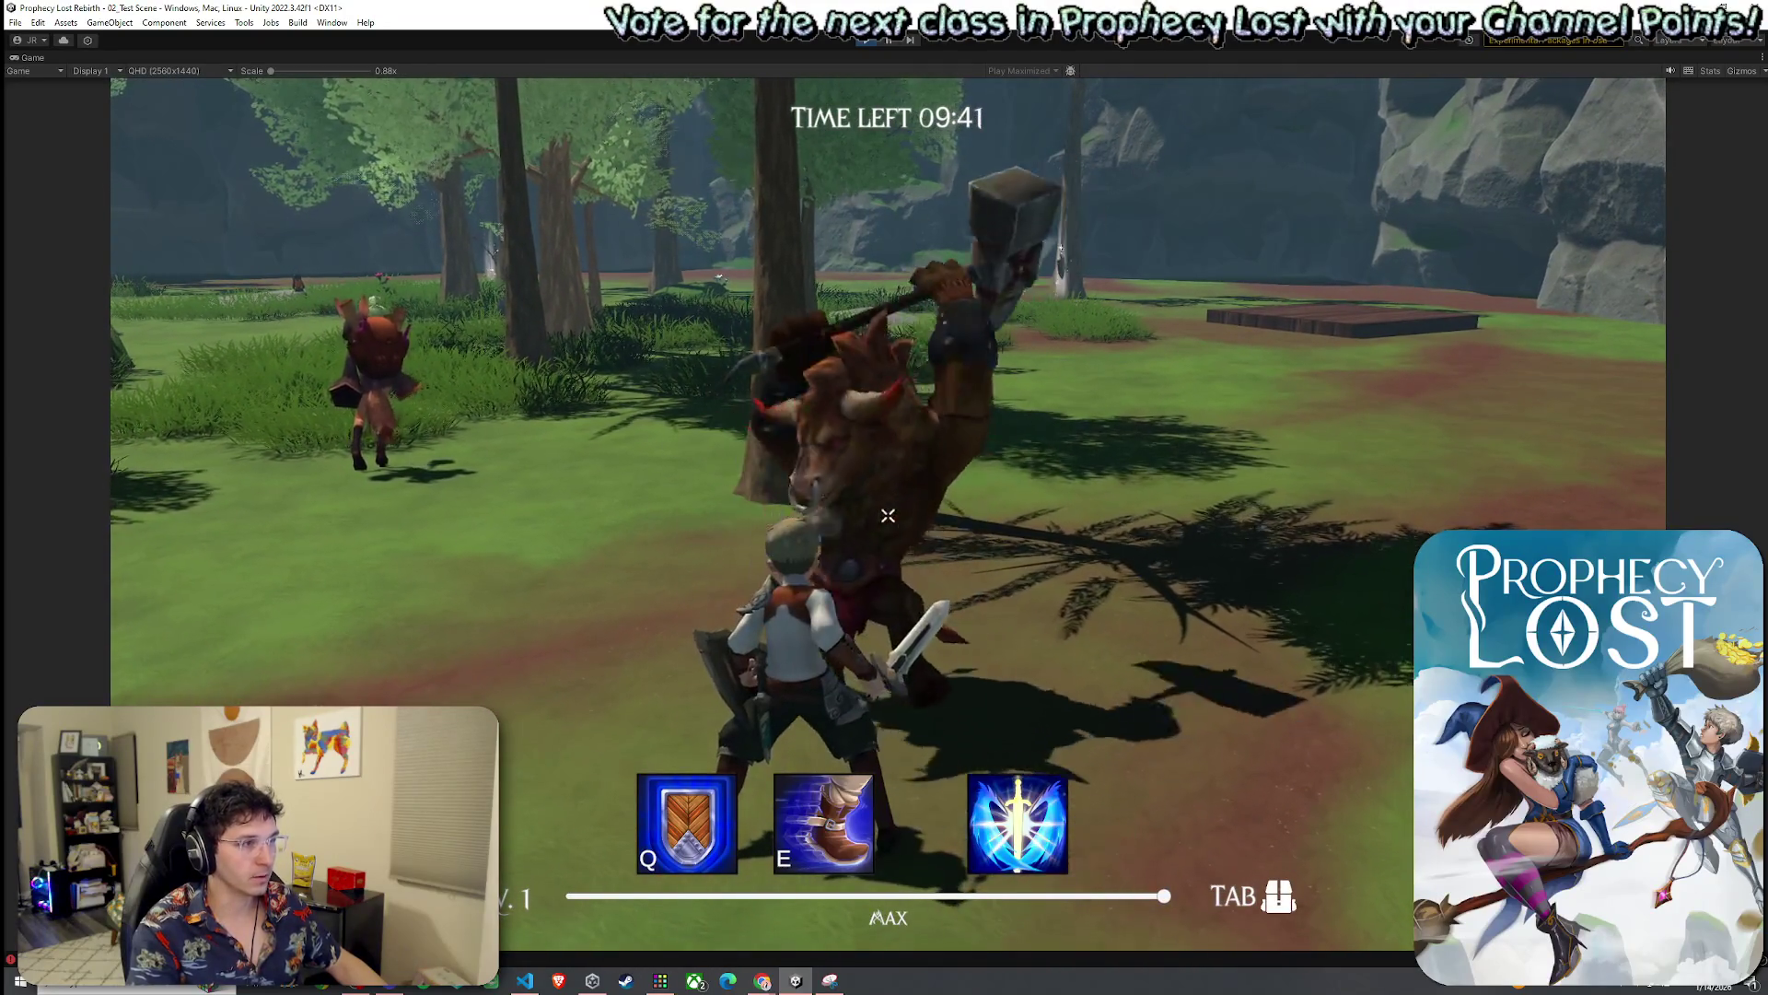
key(s)
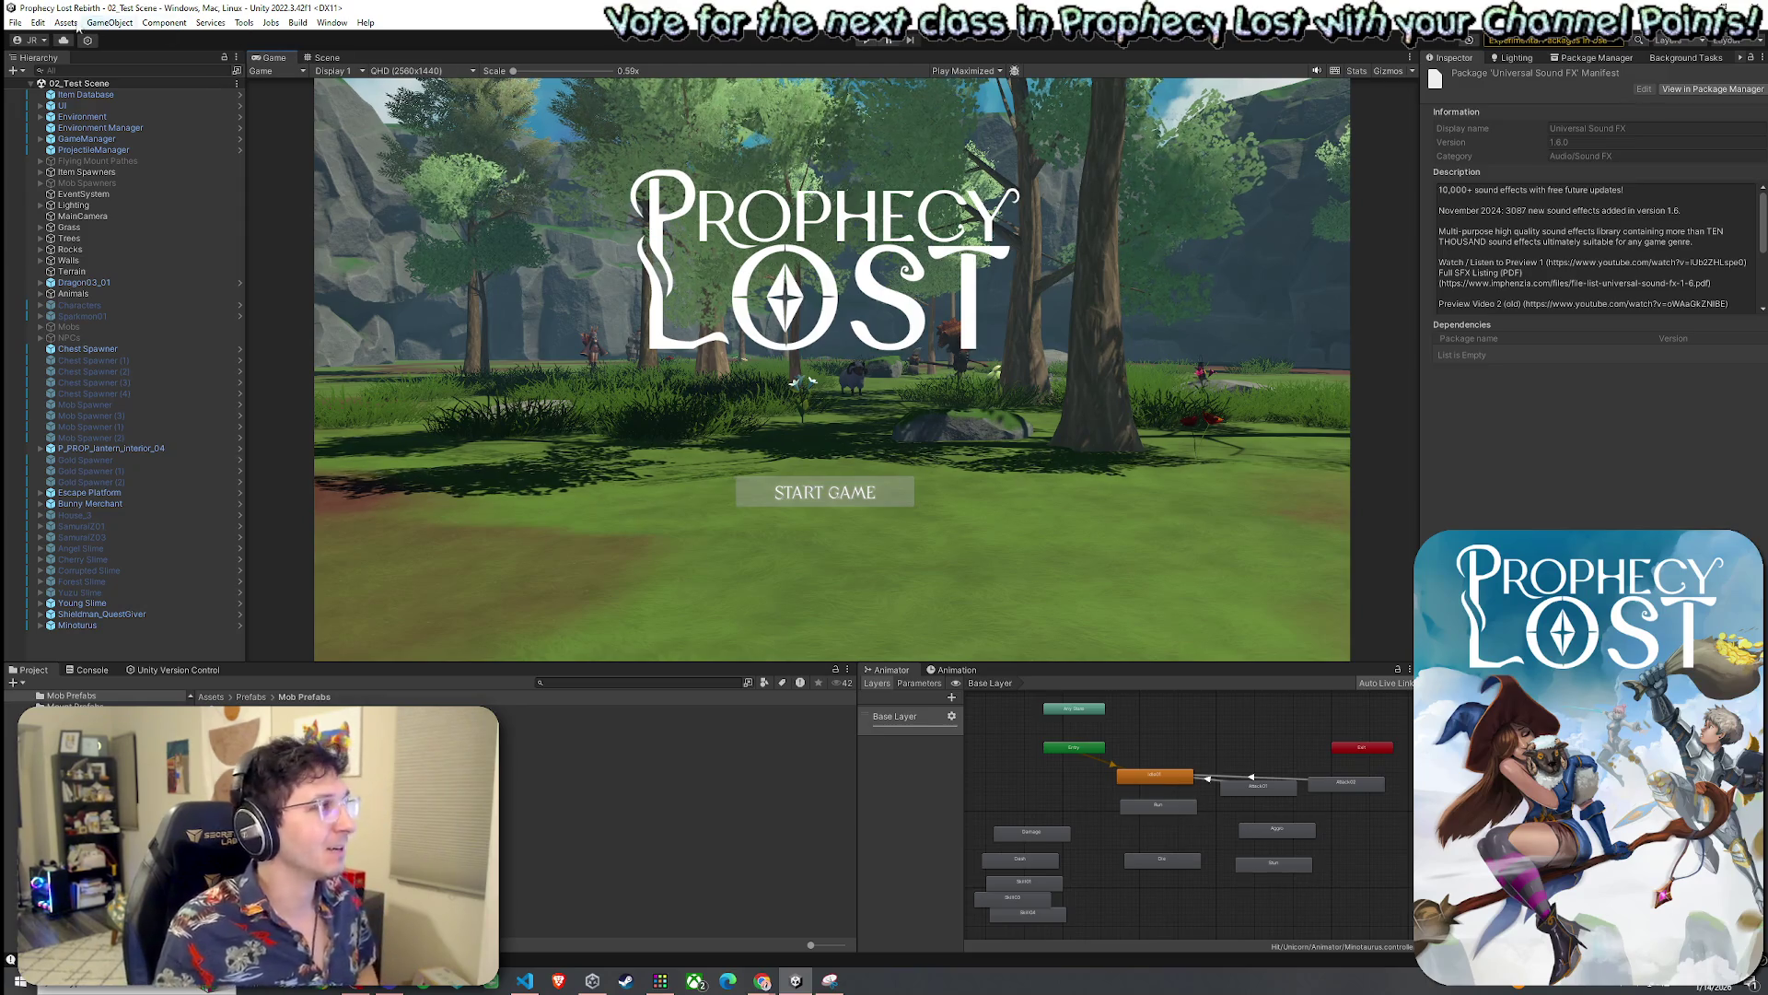
Save the scene twice from the File menu, then dismiss the menu
click(14, 22)
click(39, 88)
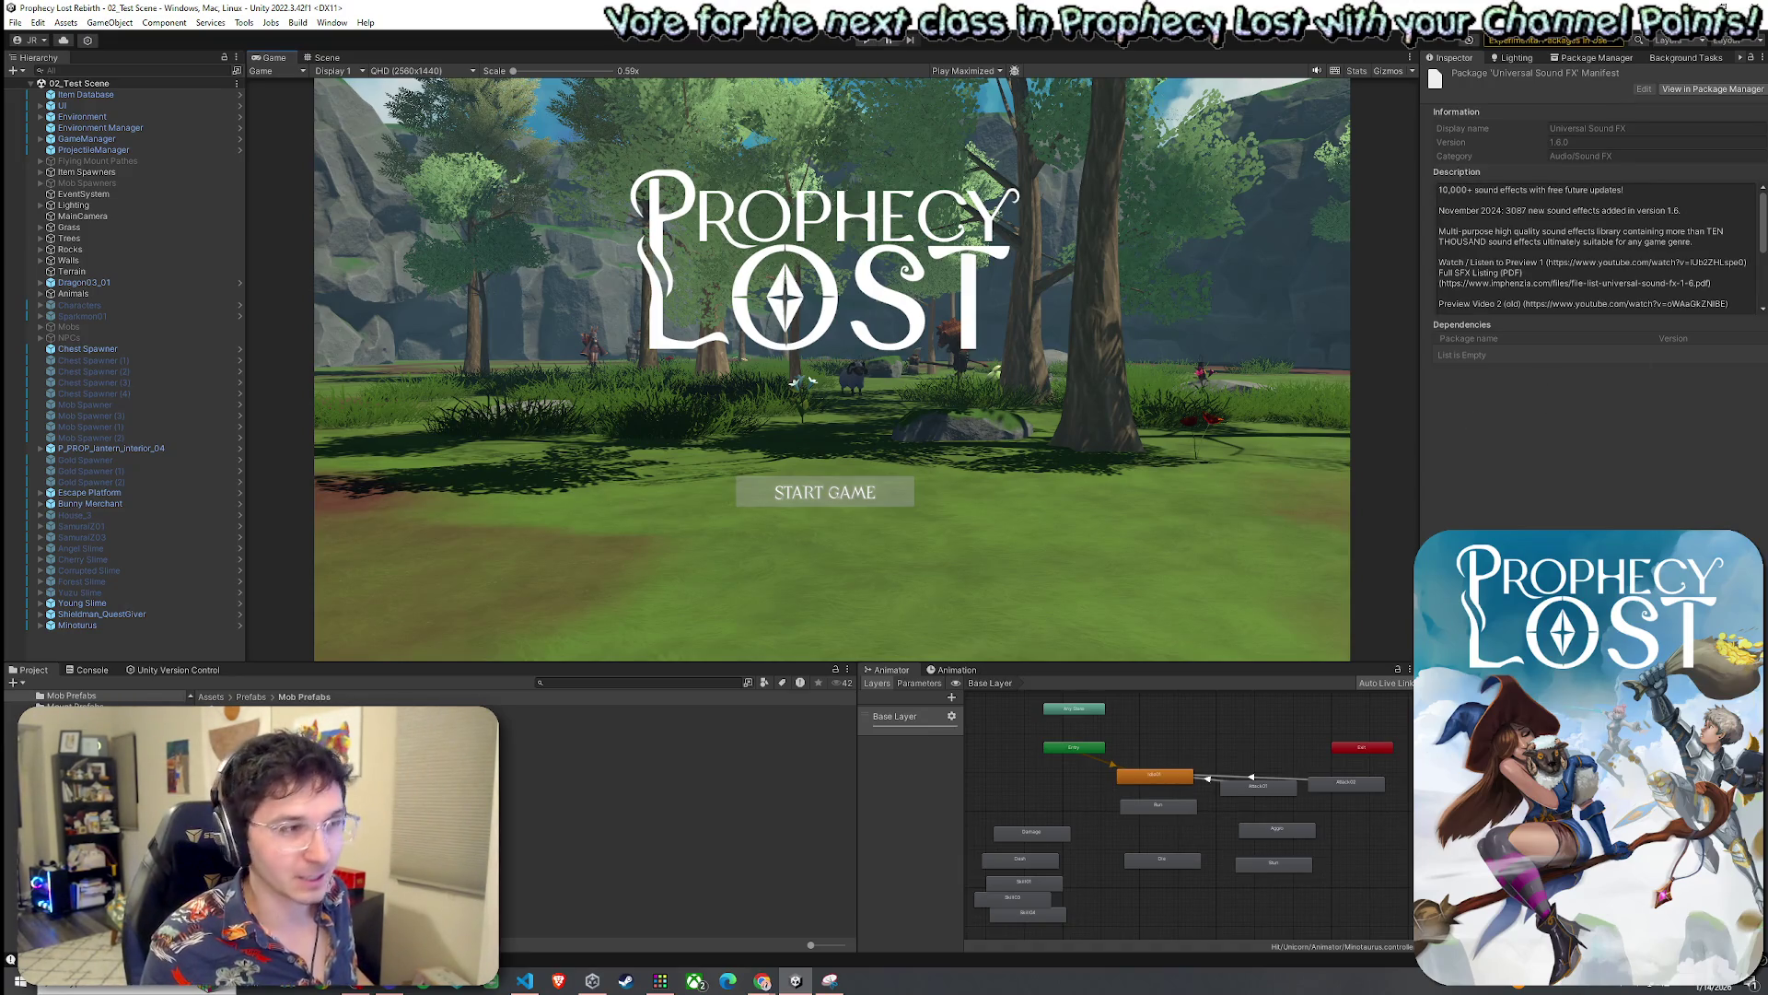
click(14, 22)
click(40, 88)
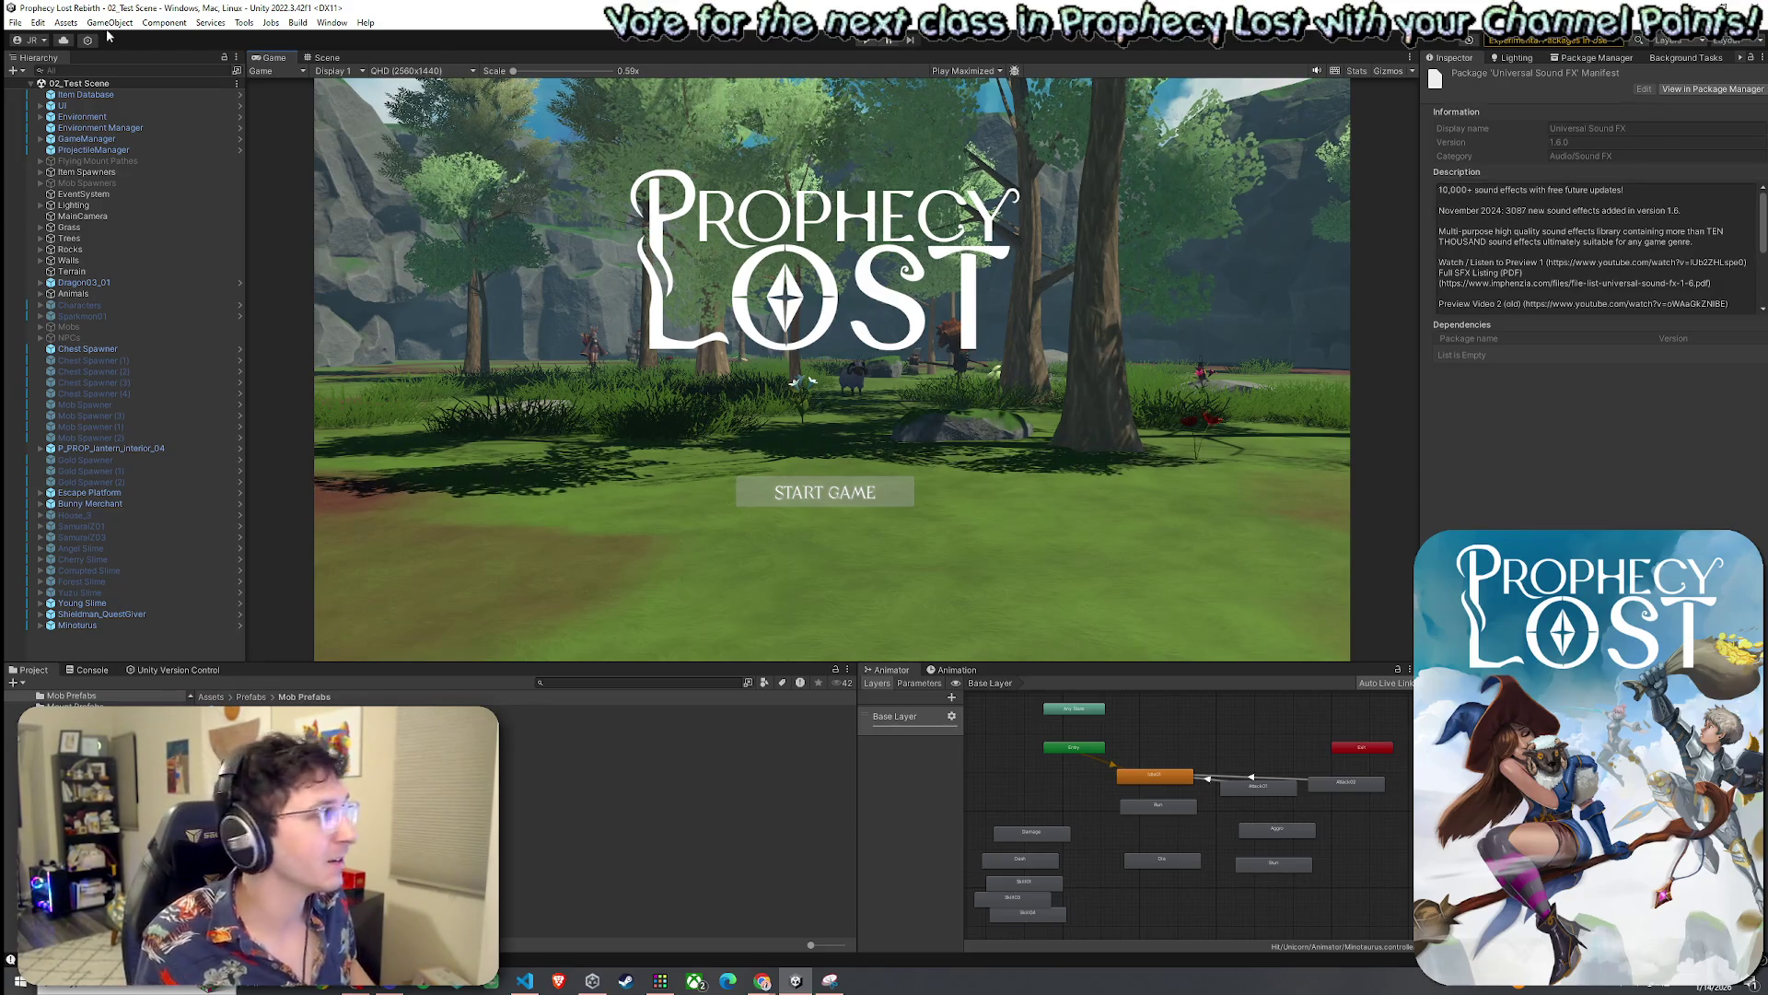
click(15, 22)
key(Escape)
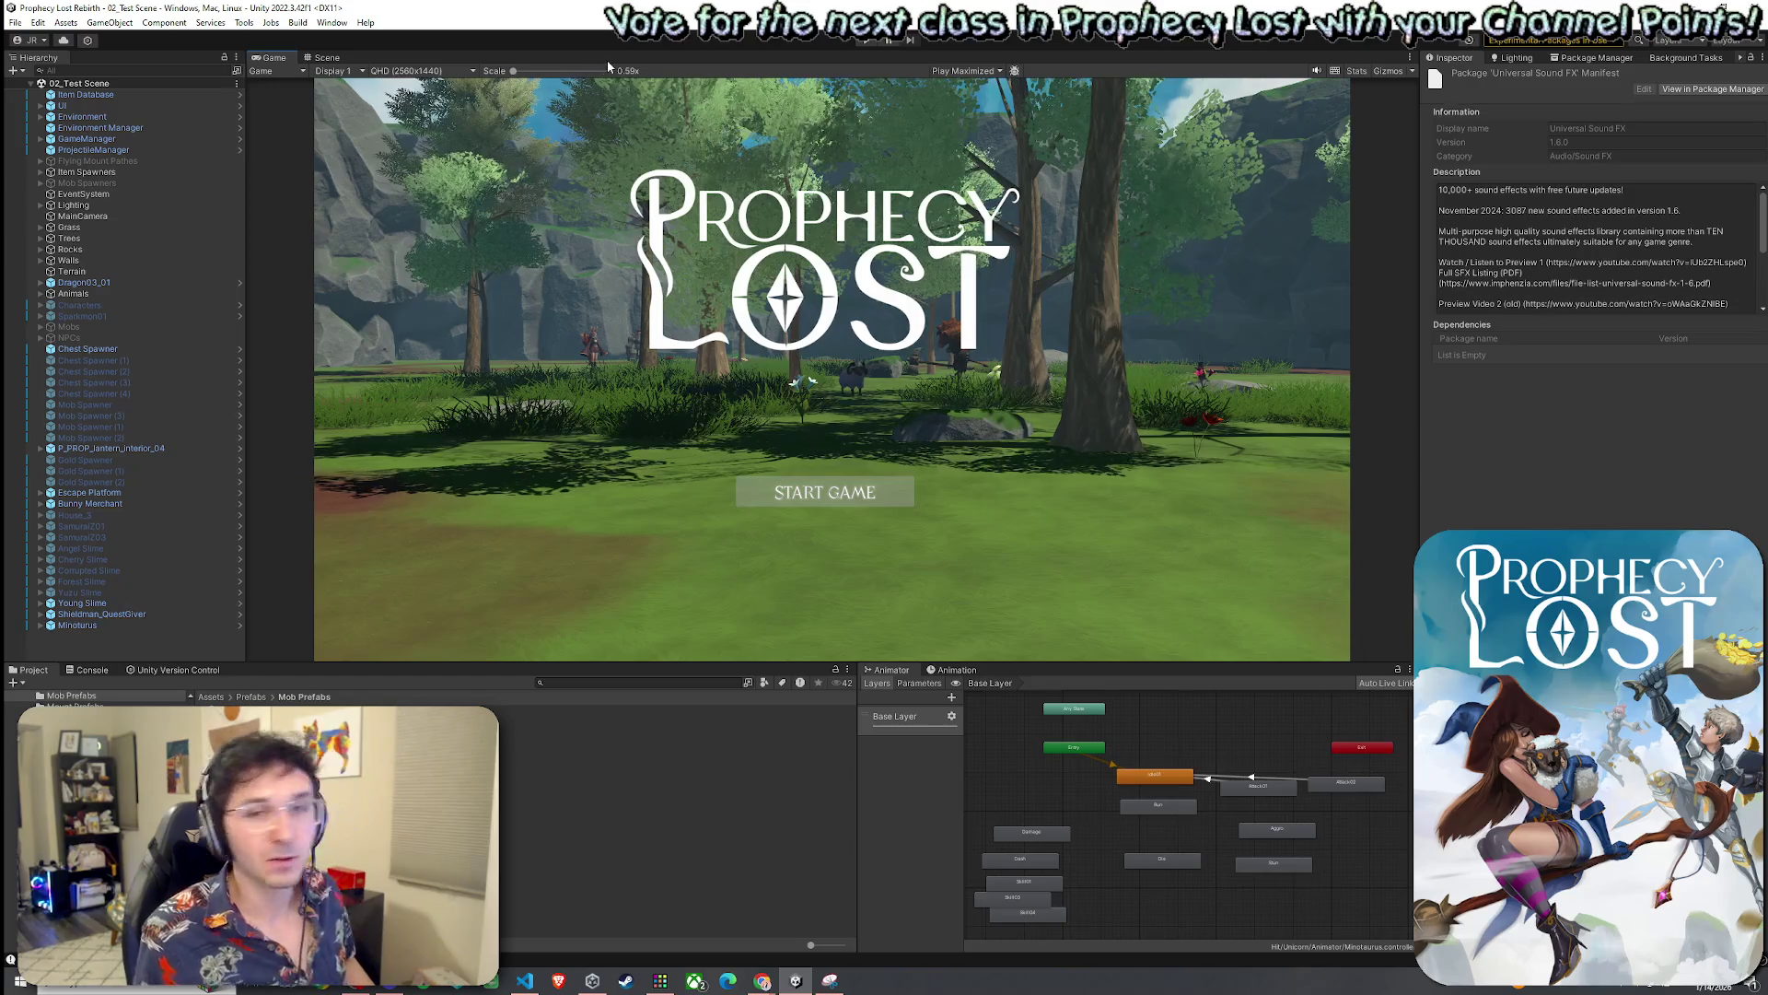